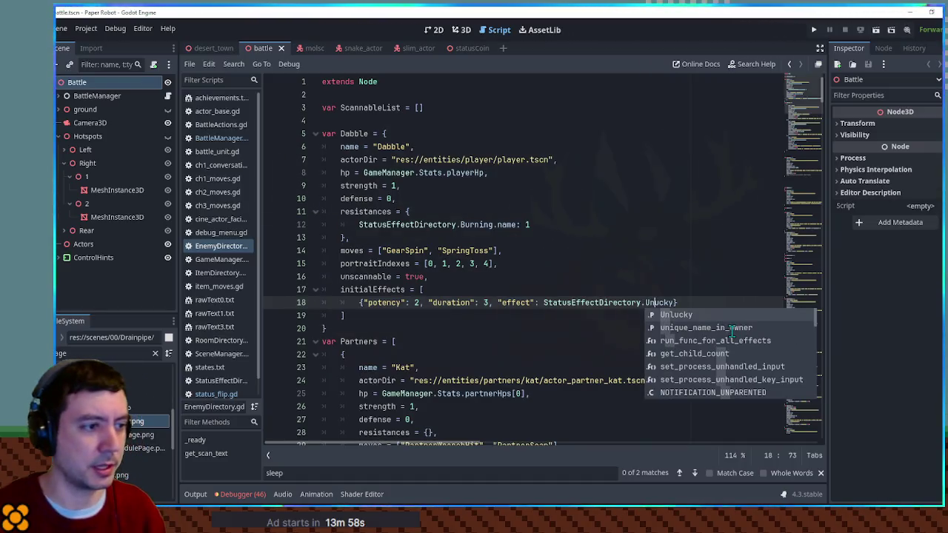
Complete Dabble's initial effect as StatusEffectDirectory.Unlucky, then launch the game to test the battle.
key("Return")
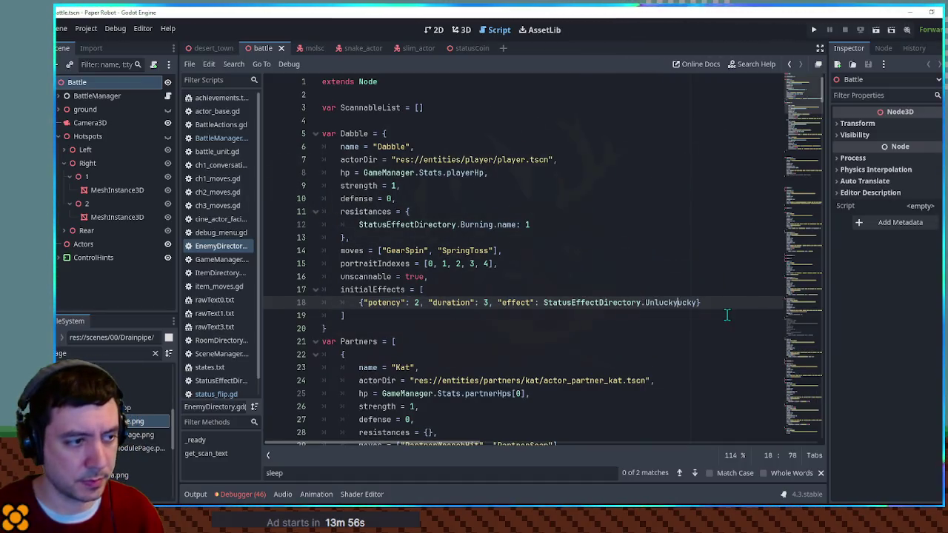
key("Delete")
key("Delete")
key("Delete")
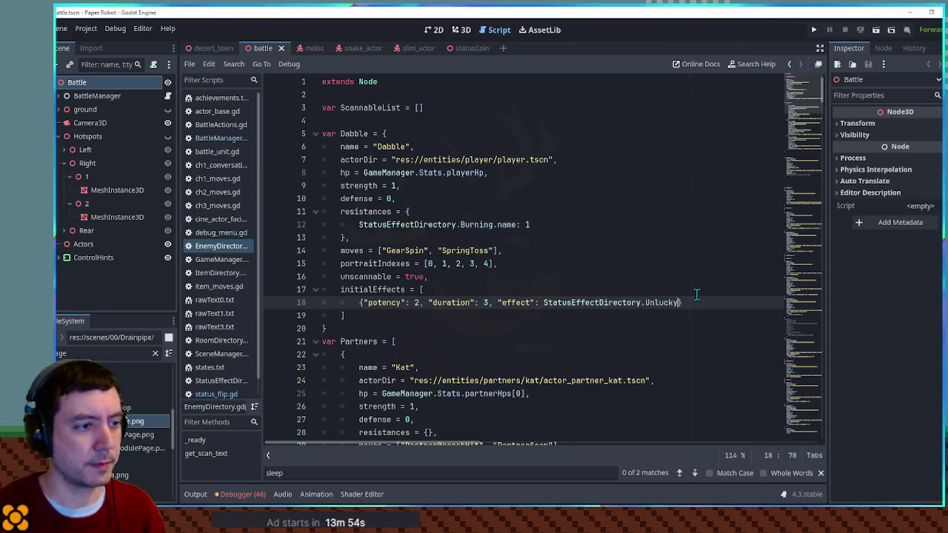
key("F5")
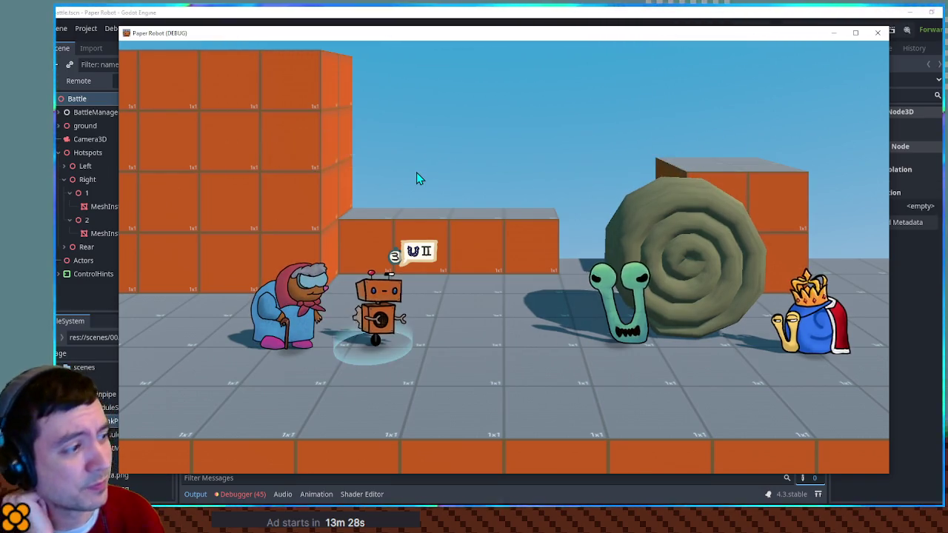
key("space")
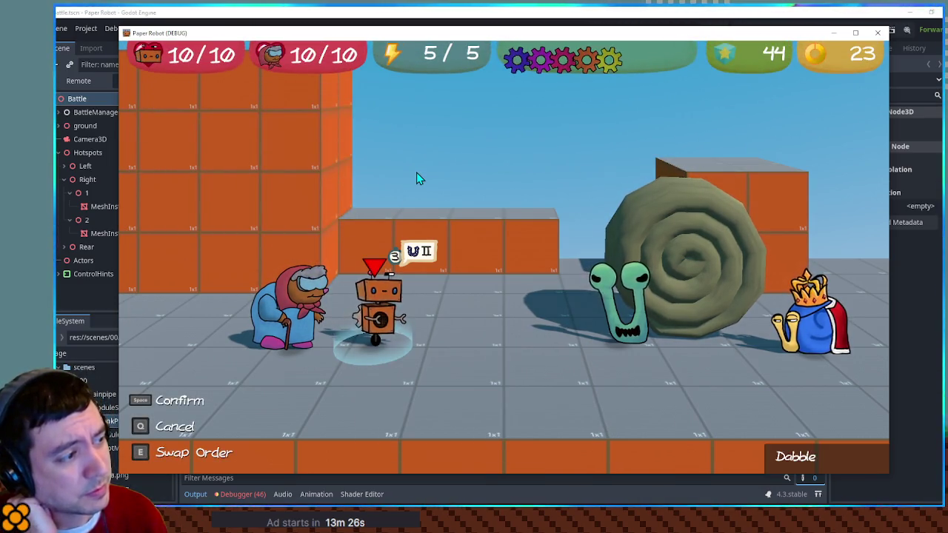
key("space")
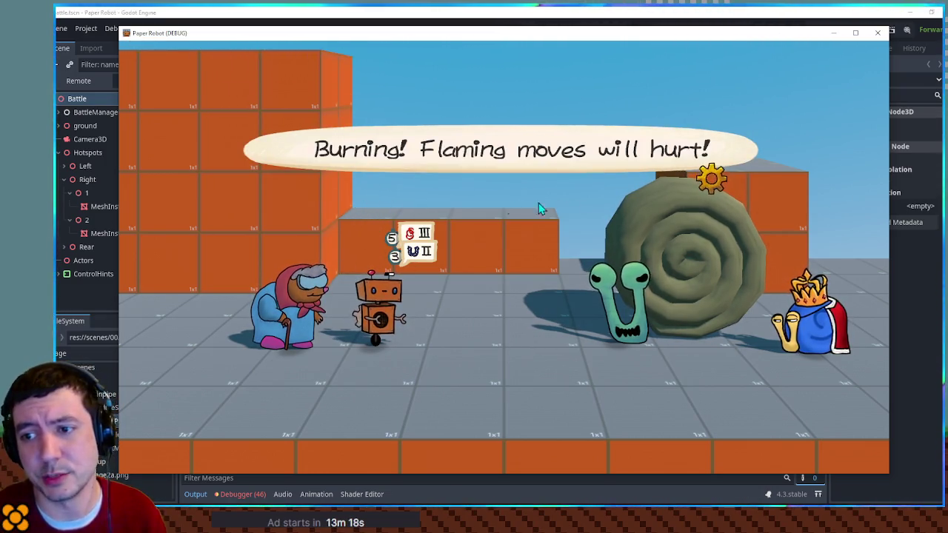
left_click(878, 32)
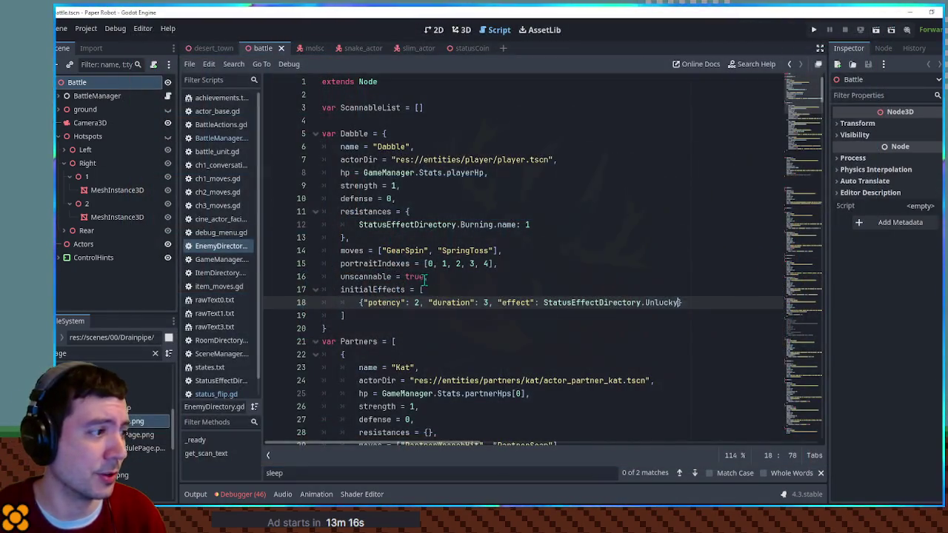
Comment out Dabble's initialEffects and resistances blocks in the battle script.
mouse_move(340, 289)
left_mouse_down()
mouse_move(424, 290)
mouse_move(346, 315)
left_mouse_up()
key("ctrl+k")
left_click(348, 237)
left_click(338, 214, "shift")
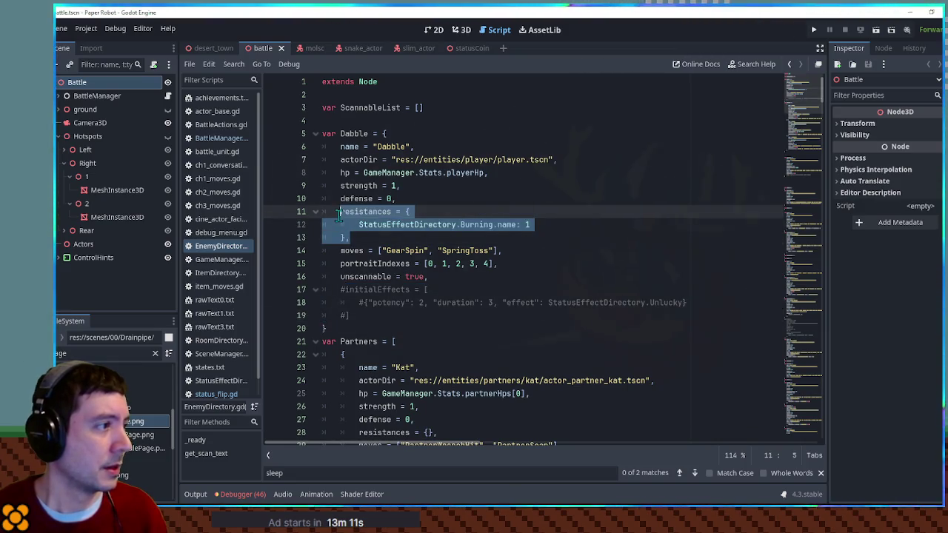
key("ctrl+k")
Save the script and bring up the slim_actor scene.
key("ctrl+s")
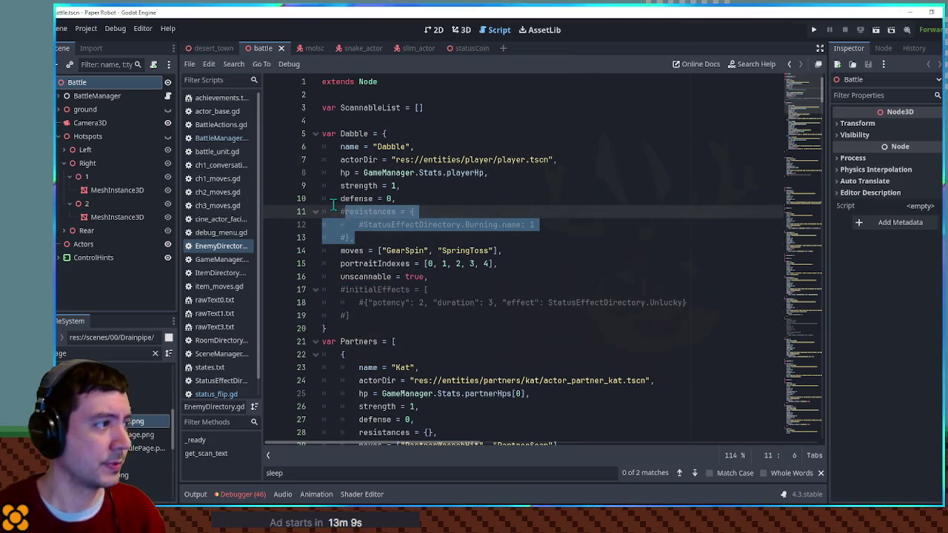
left_click(465, 50)
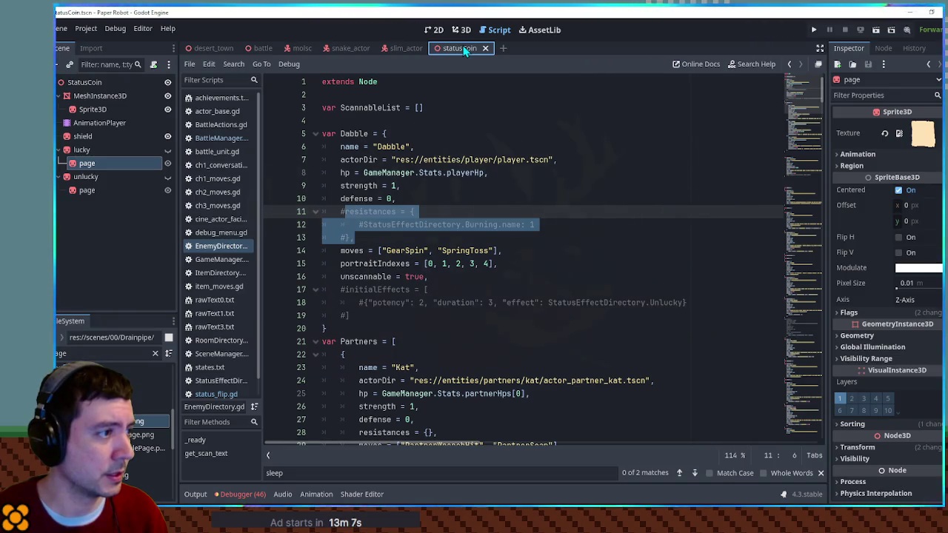
left_click(406, 48)
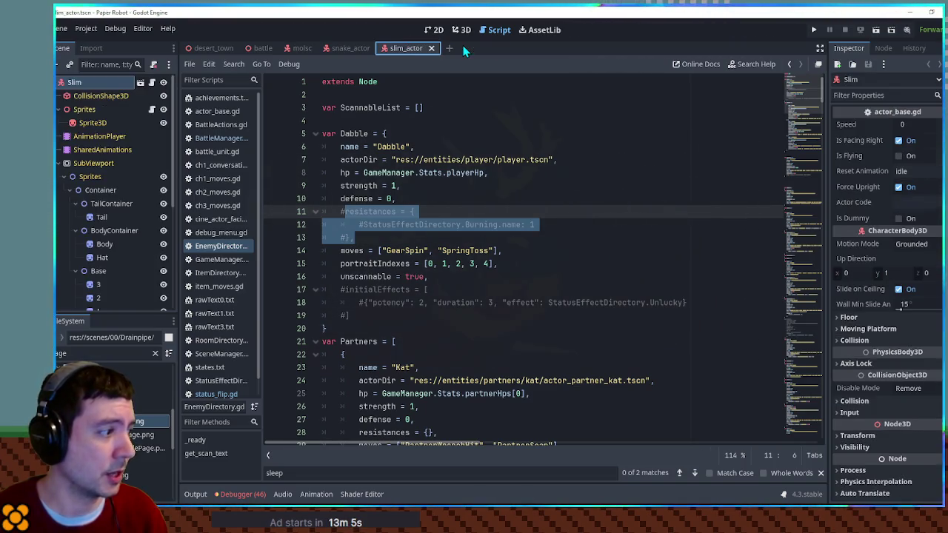
Open status_flip.gd and zoom out to view its coin-flip luck code around line 43.
left_click(222, 397)
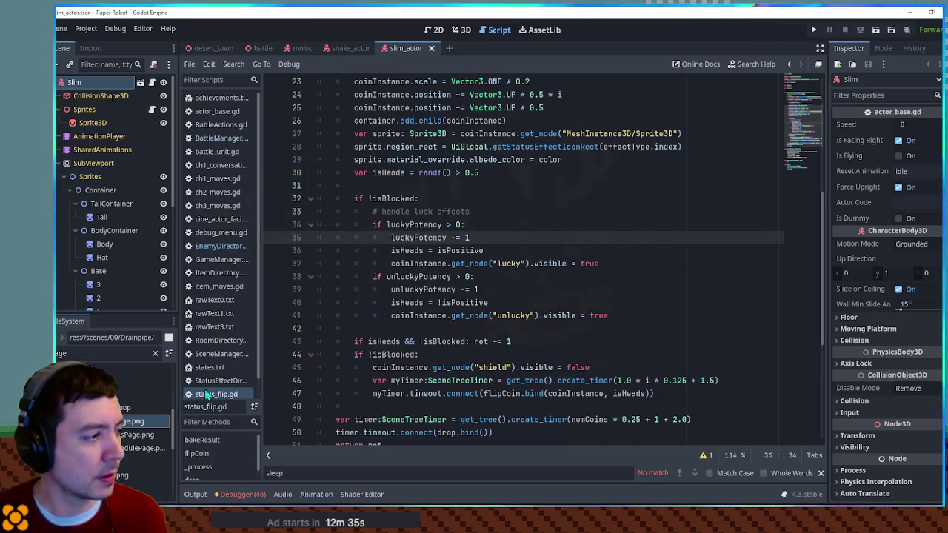
scroll(222, 391, "down", 1)
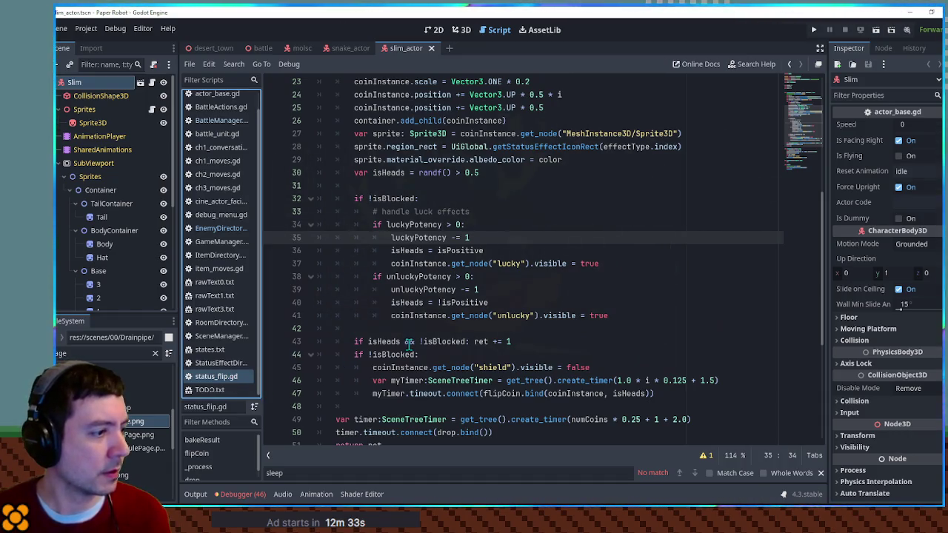
key("ctrl+minus")
left_click(621, 312)
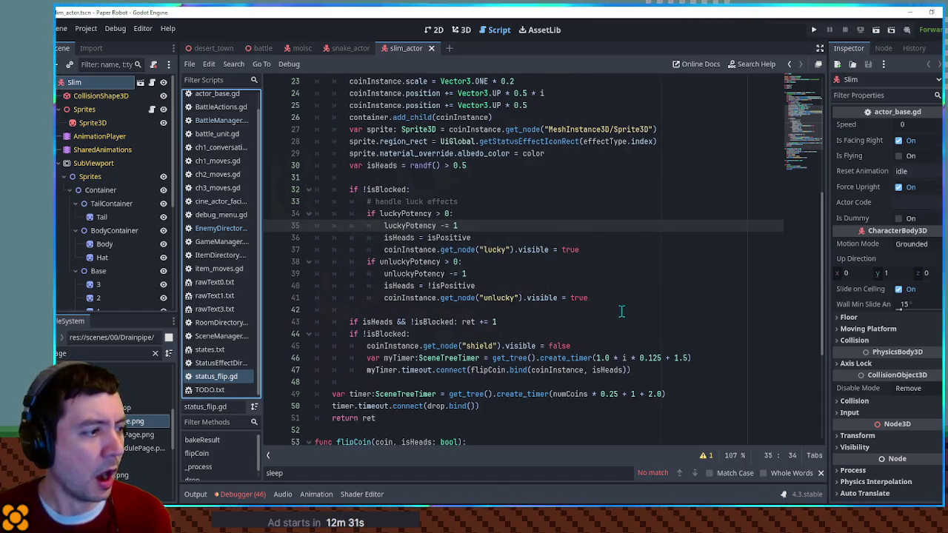
key("ctrl+minus")
scroll(621, 311, "up", 7)
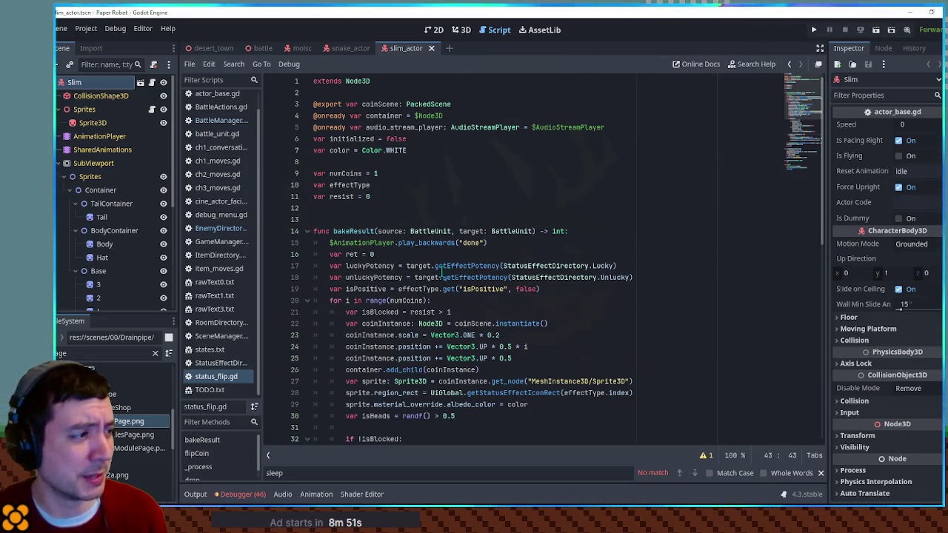
left_click(215, 363)
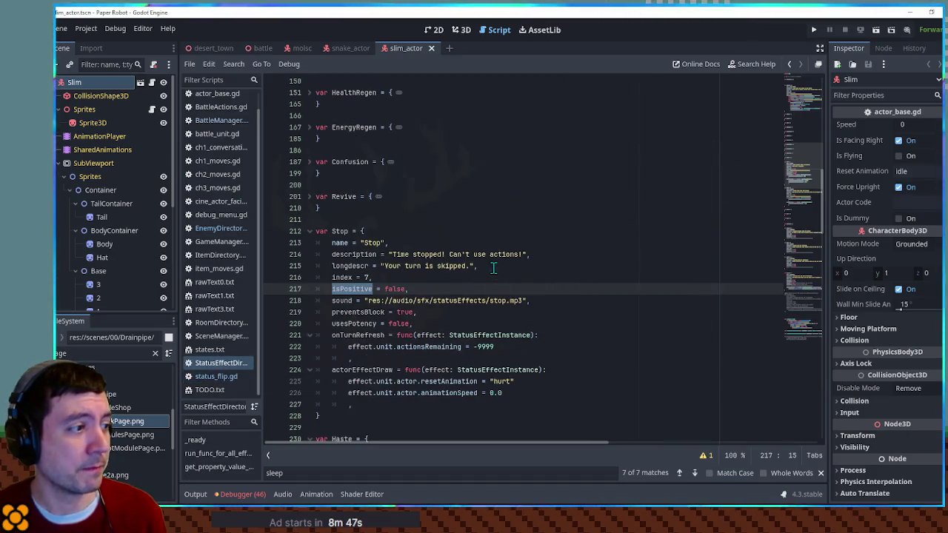
left_click(808, 288)
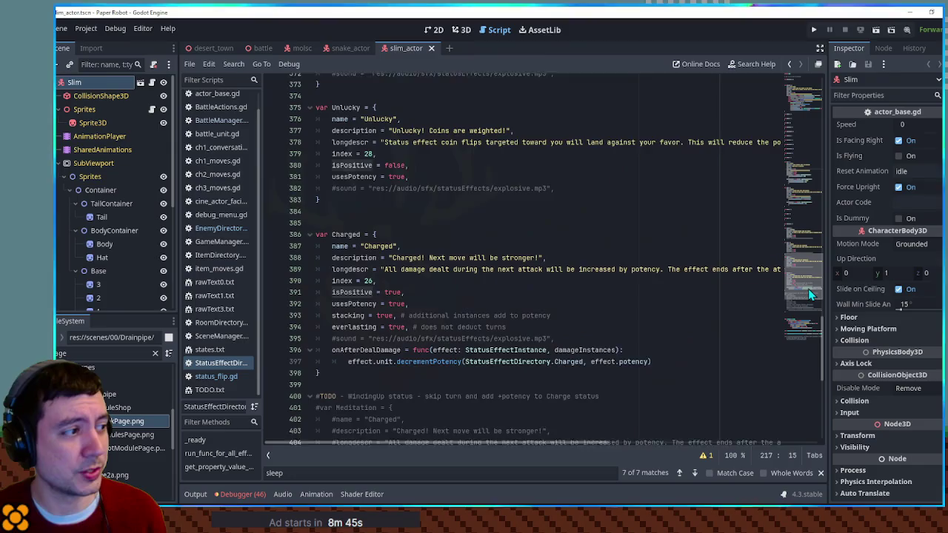
scroll(809, 290, "up", 3)
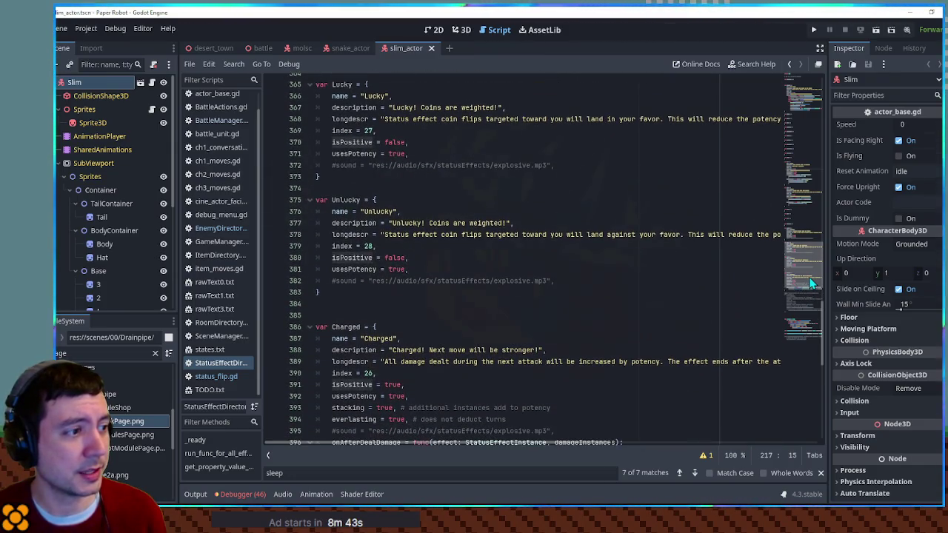
scroll(811, 281, "up", 3)
left_click_drag(384, 173, 660, 173)
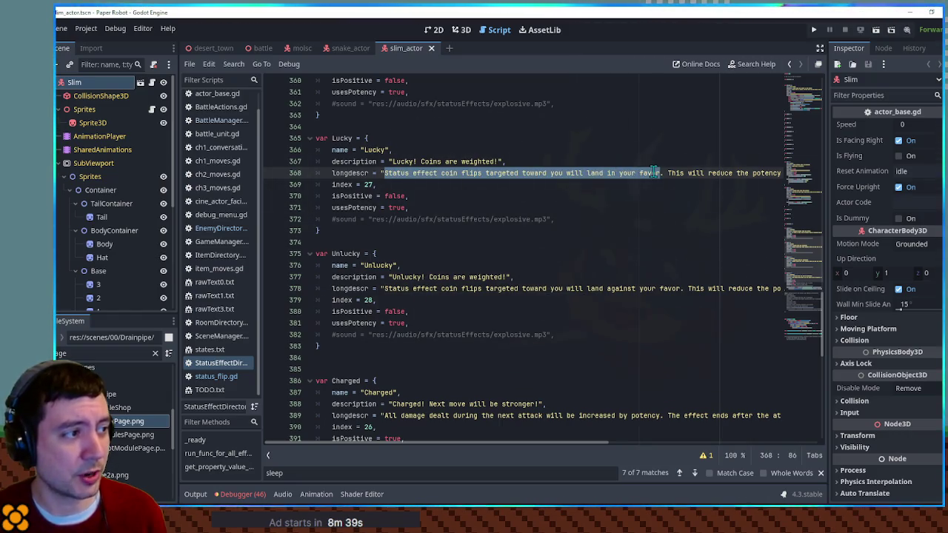
mouse_move(409, 289)
left_mouse_down()
mouse_move(385, 289)
mouse_move(567, 277)
mouse_move(588, 288)
mouse_move(671, 288)
left_mouse_up()
left_click_drag(587, 173, 686, 174)
left_click_drag(608, 289, 705, 289)
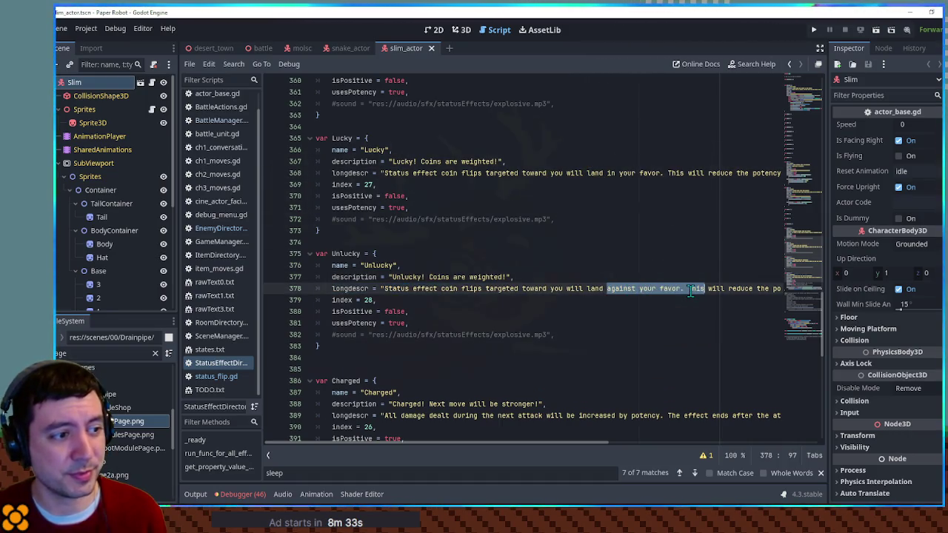
left_click(661, 288)
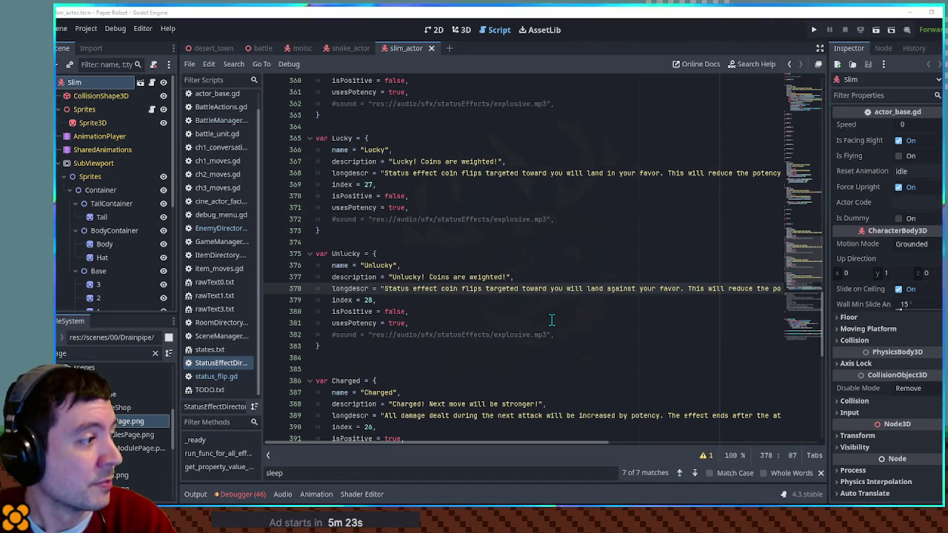
scroll(599, 350, "up", 4)
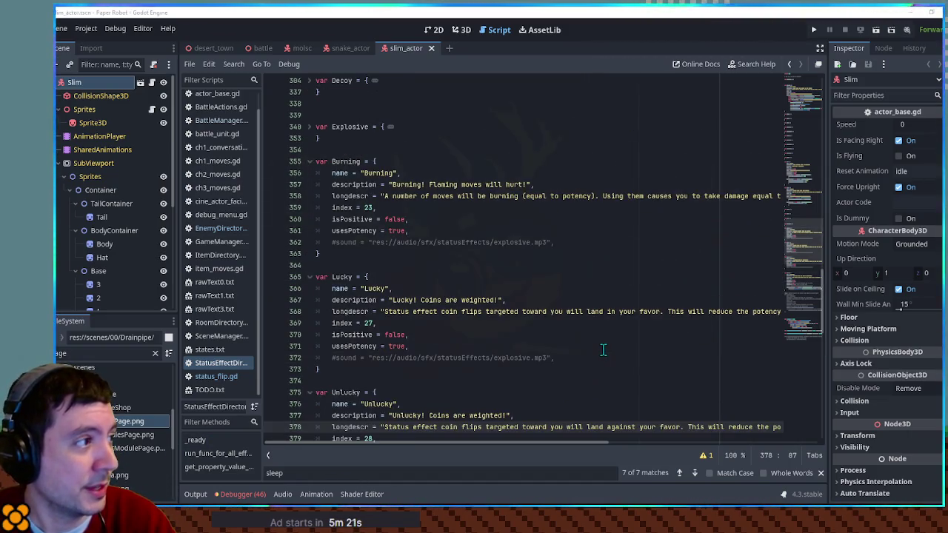
scroll(603, 349, "down", 10)
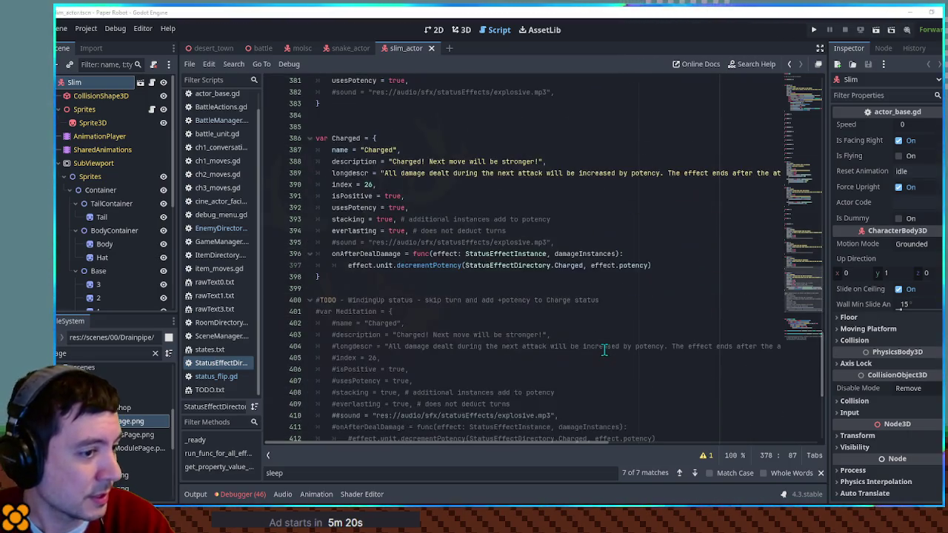
scroll(604, 349, "up", 5)
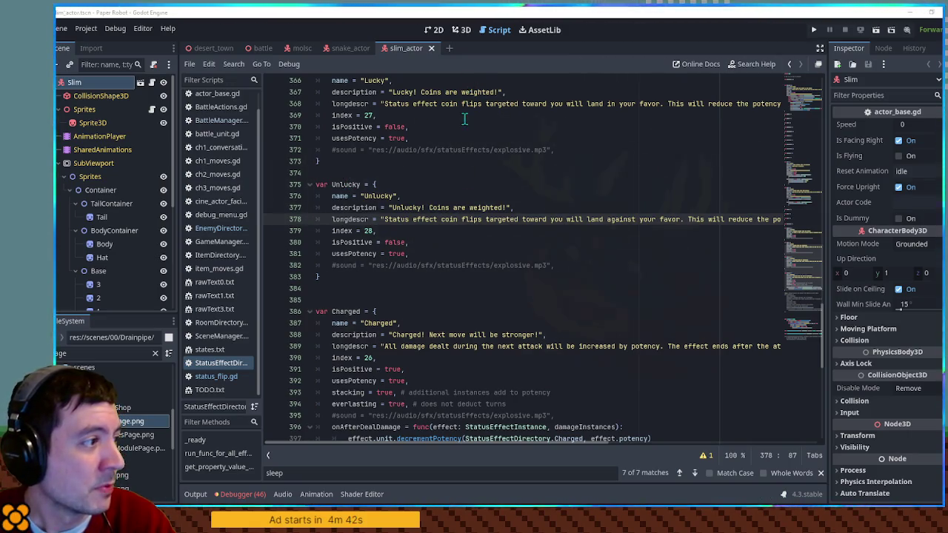
Look over the Lucky and Unlucky definitions, then view the snake actor scene in 3D.
scroll(454, 184, "up", 1)
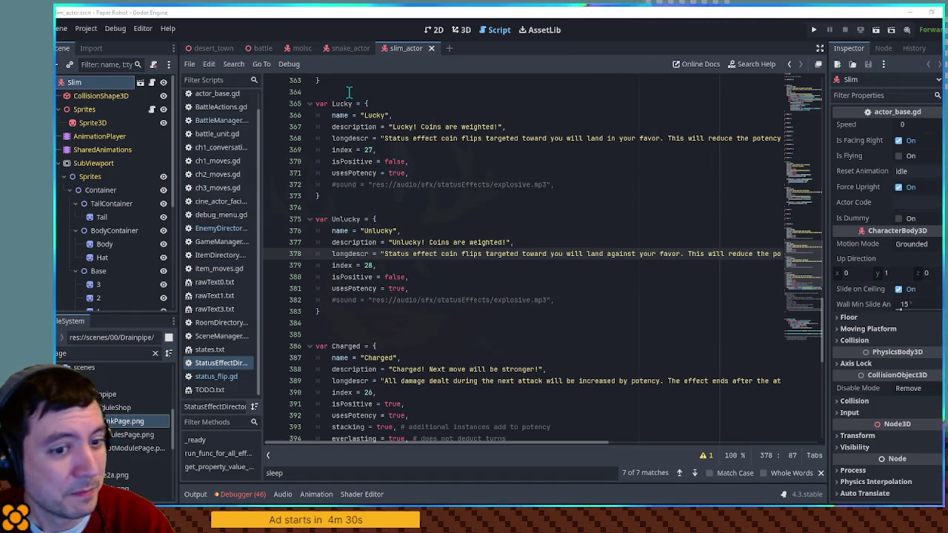
left_click(349, 92)
left_click_drag(349, 92, 427, 318)
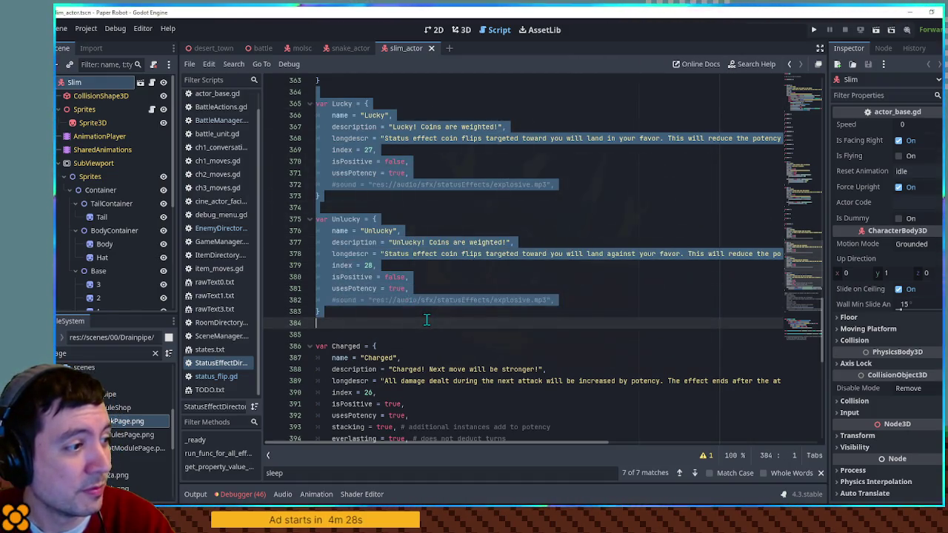
left_click(427, 319)
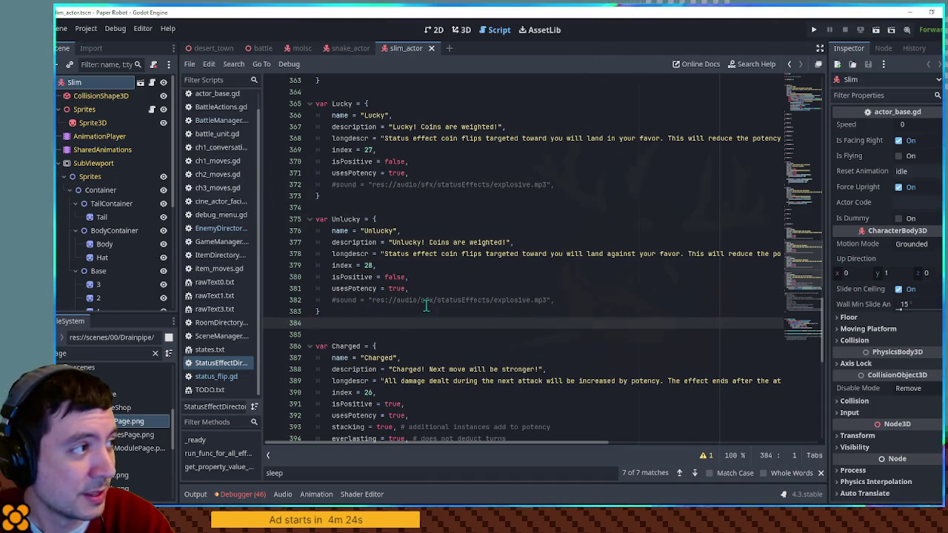
left_click(457, 31)
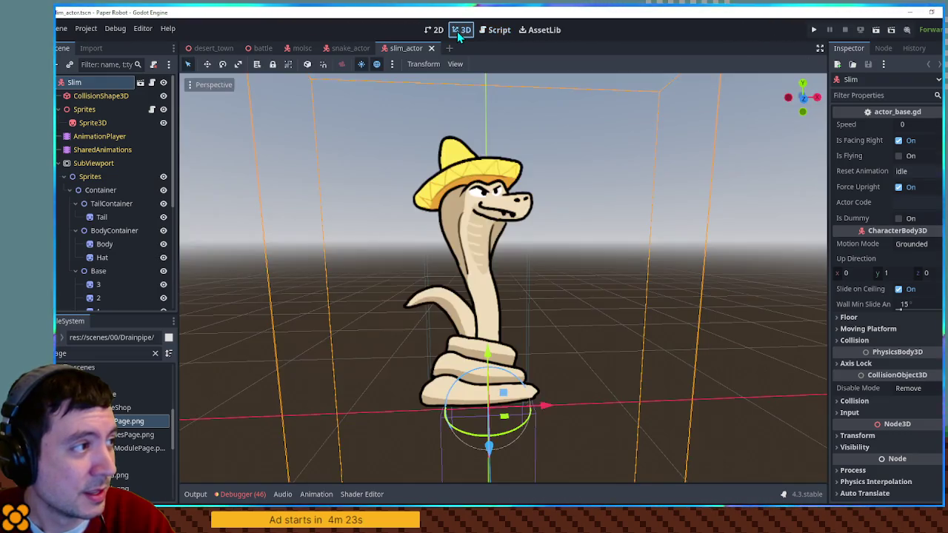
Deselect the Slim node and go back to the StatusEffectDirectory script.
left_click(748, 274)
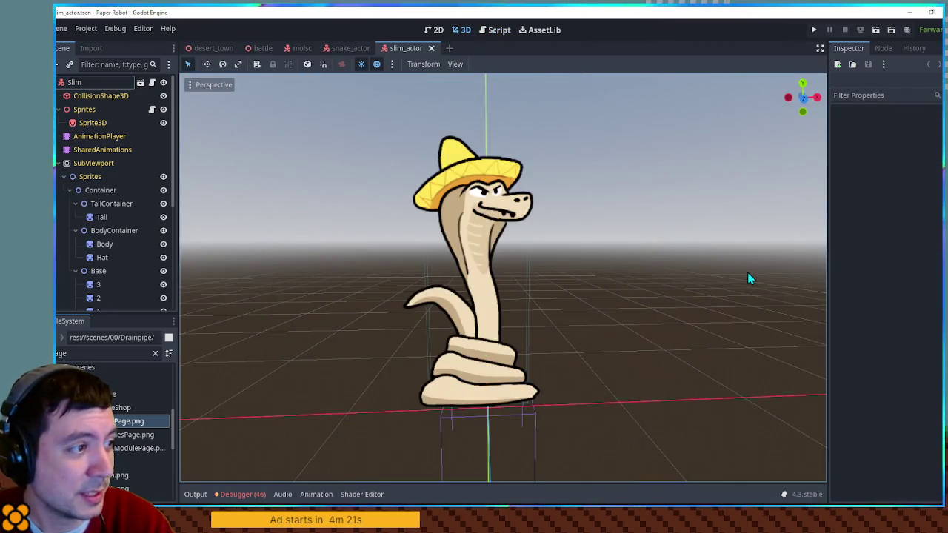
left_click(488, 31)
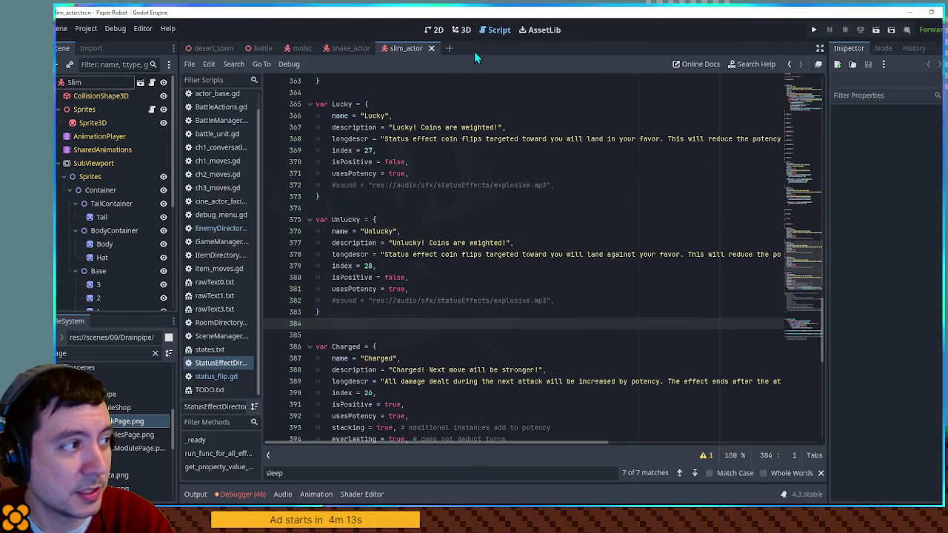
mouse_move(317, 92)
left_mouse_down()
mouse_move(385, 254)
mouse_move(395, 320)
left_mouse_up()
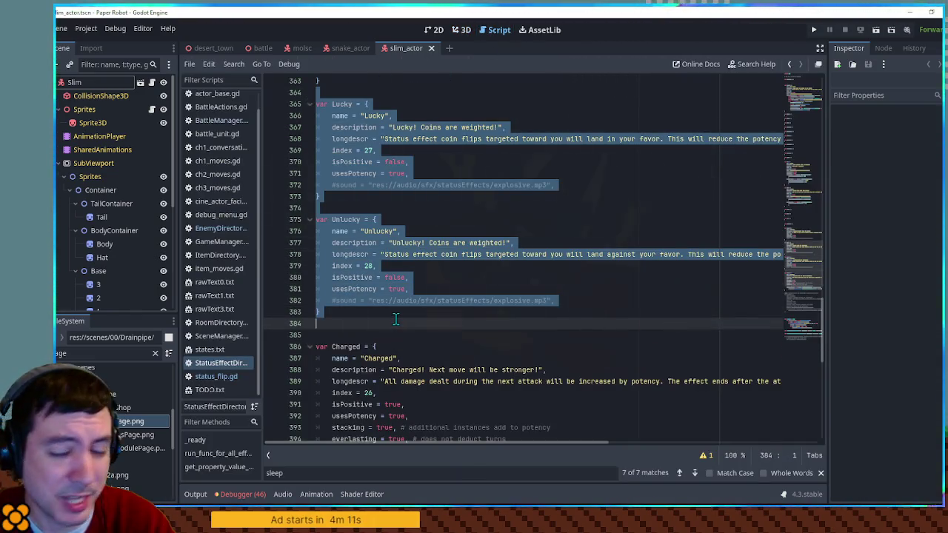
left_click(396, 320)
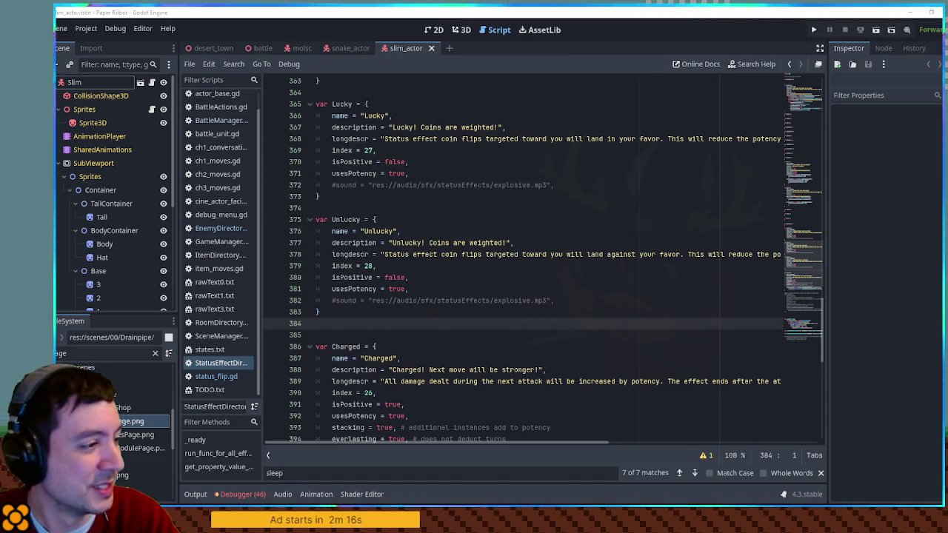
Place the caret on the blank line after the Lucky entry in StatusEffectDirectory.
left_click(631, 195)
left_click(631, 206)
left_click(634, 196)
left_click(630, 205)
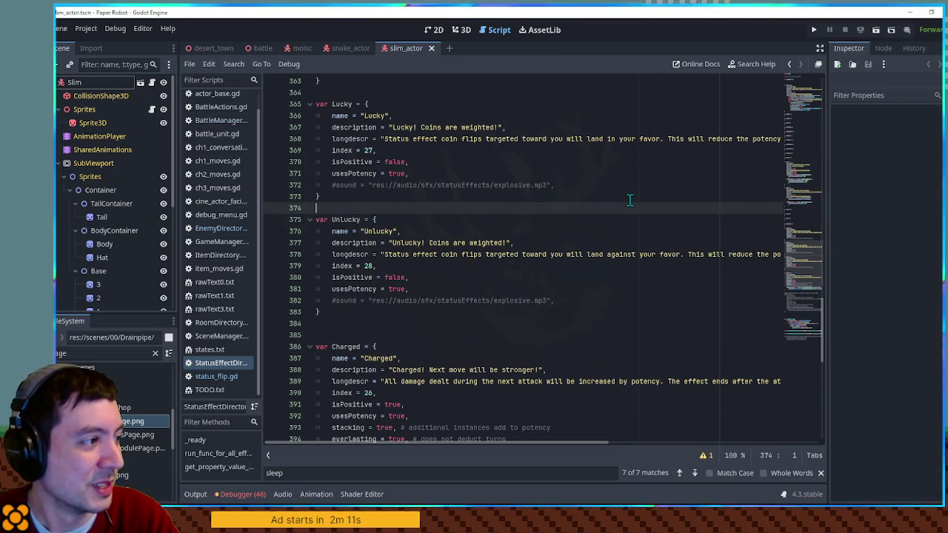
left_click(630, 197)
left_click(625, 210)
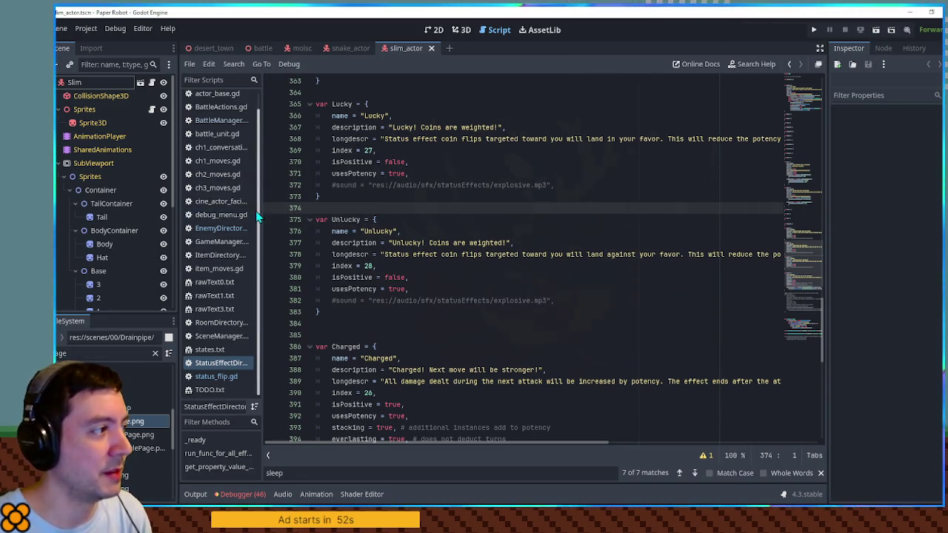
Open EnemyDirectory.gd and scroll through the Partners down to the enemy definitions.
left_click(244, 228)
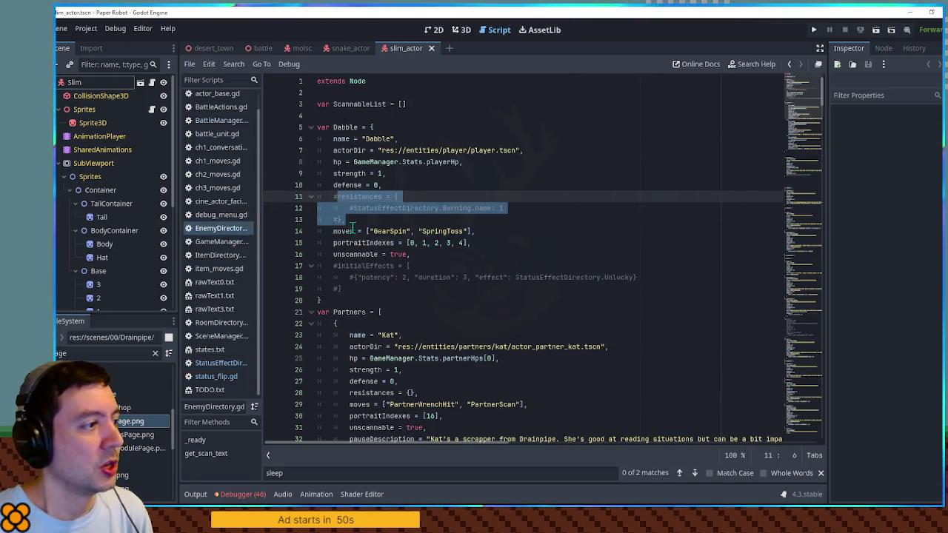
left_click(635, 173)
left_click_drag(805, 103, 816, 175)
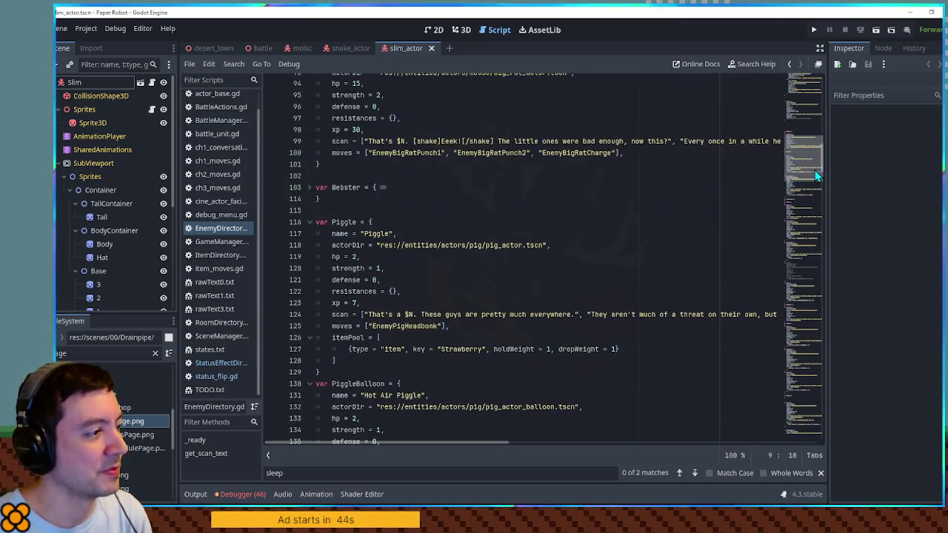
In BattleManager.gd, replace Molsc and SnailKing2 in the encounter enemyList with Piggle.
left_click(221, 121)
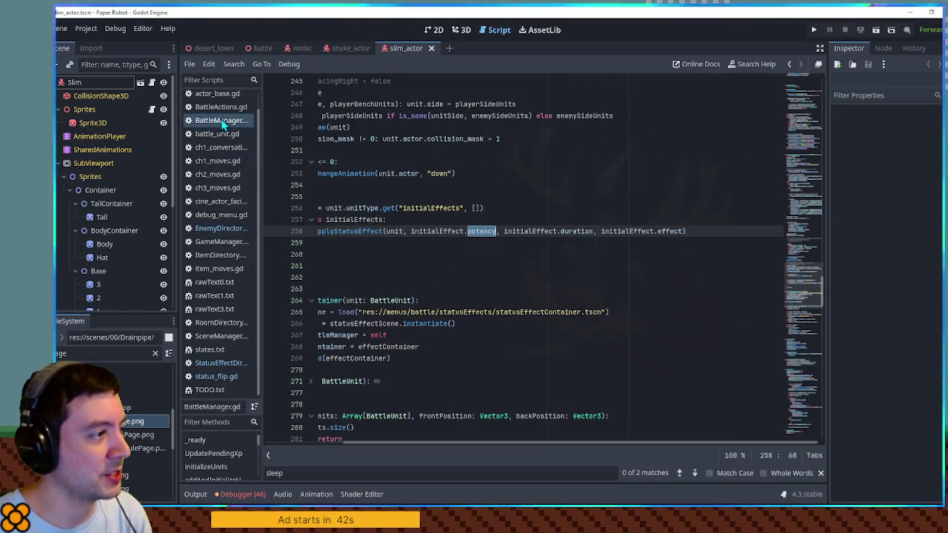
left_click_drag(810, 282, 809, 80)
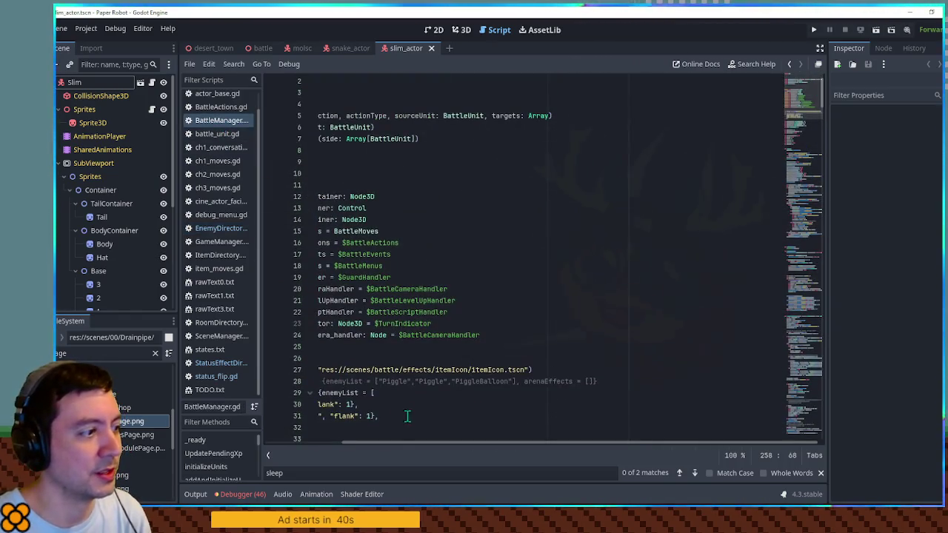
scroll(282, 433, "down", 5)
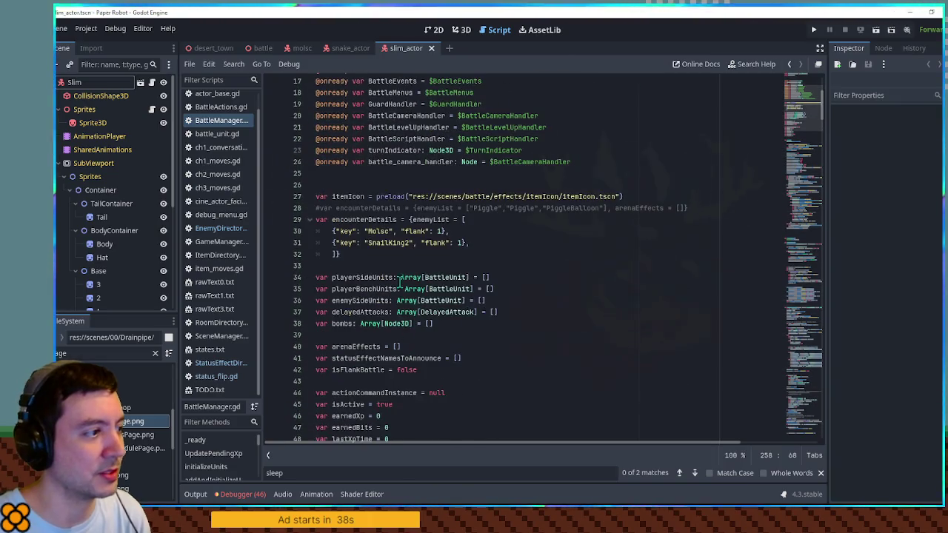
double_click(378, 232)
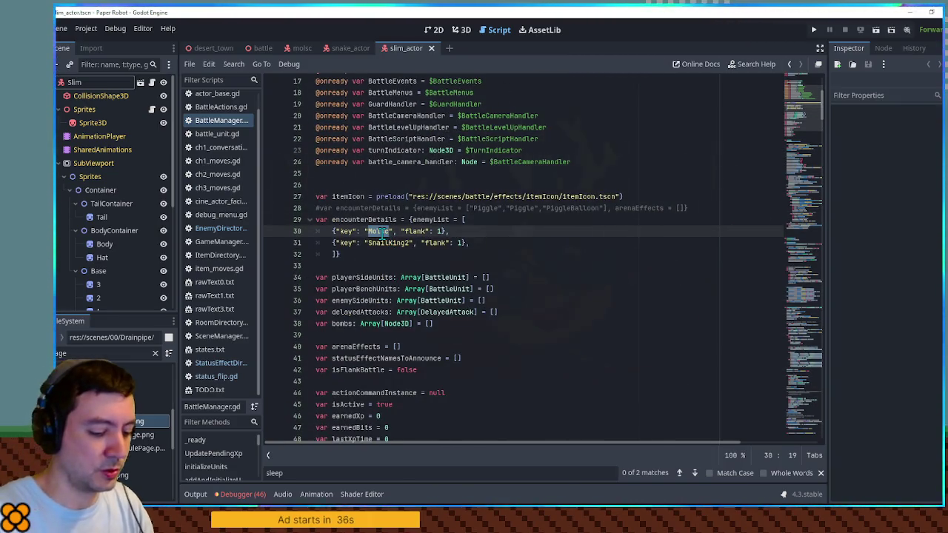
type("Piggle")
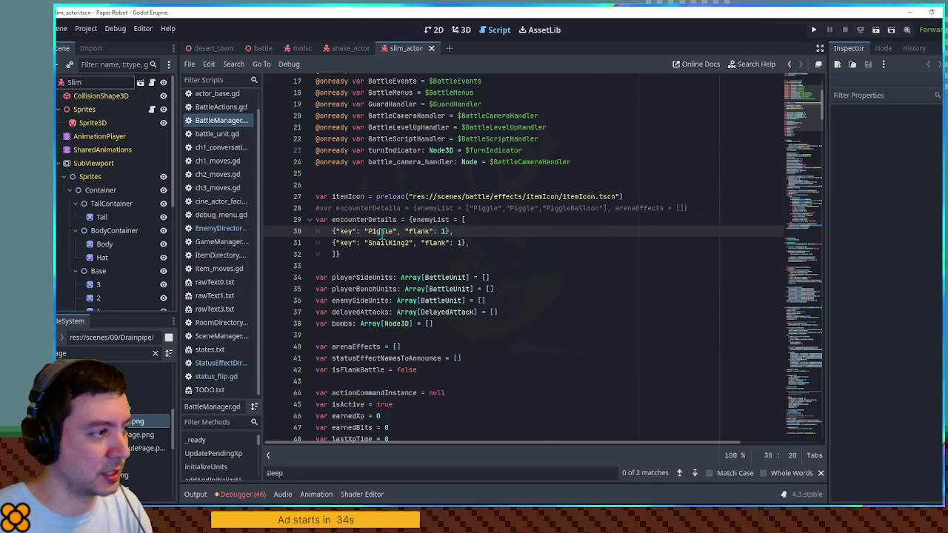
double_click(386, 243)
type("Piggle")
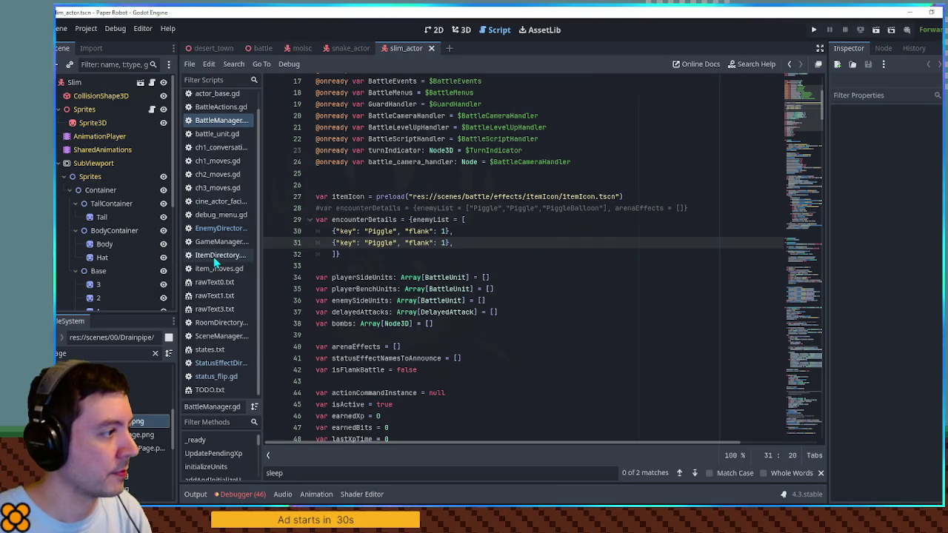
left_click(216, 228)
Find Piggle in EnemyDirectory.gd and start an ambushMoves = [" line after its itemPool.
key("ctrl+f")
type("Piggle")
scroll(394, 237, "down", 3)
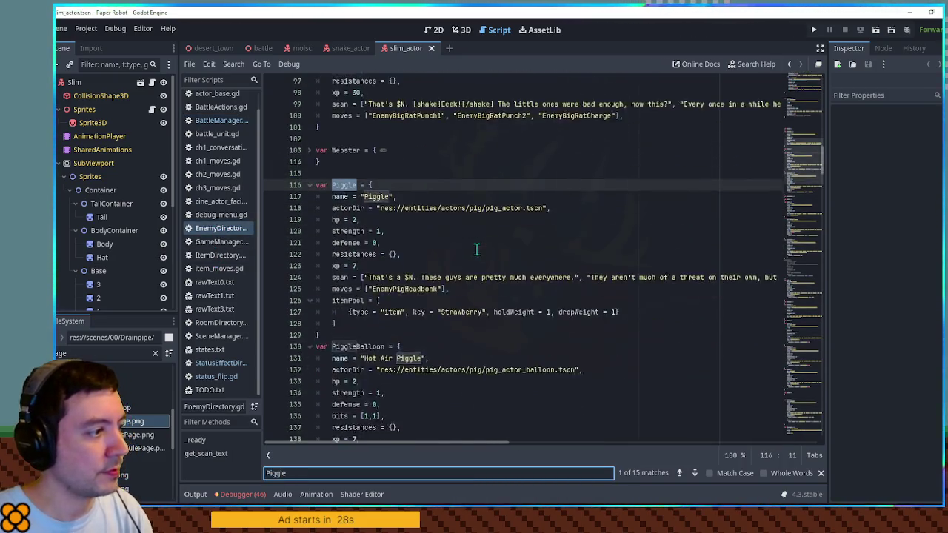
left_click(414, 277)
left_click(407, 285)
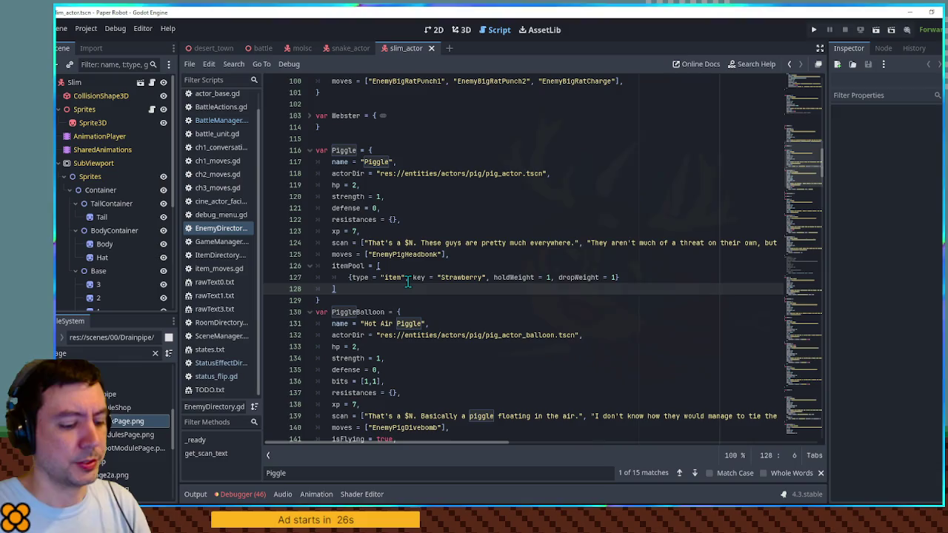
type(",")
key("Return")
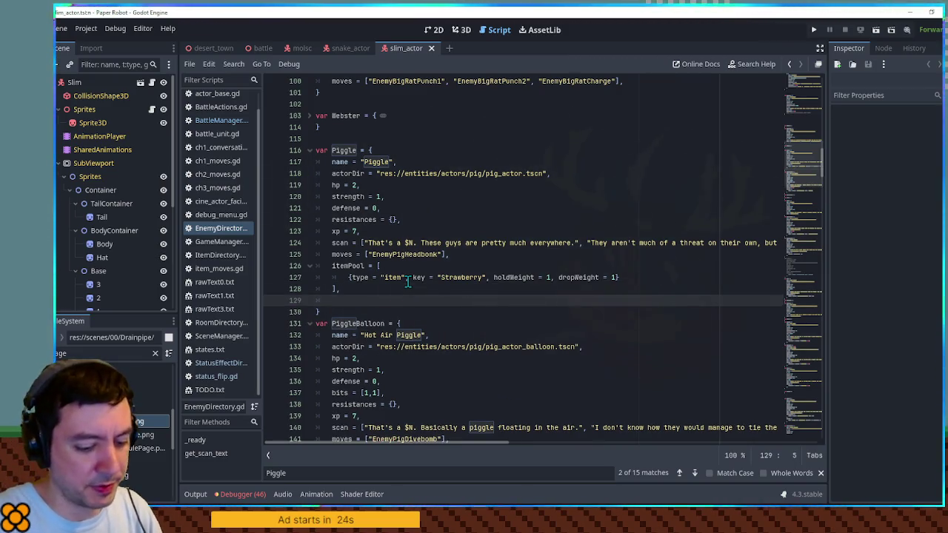
type("am")
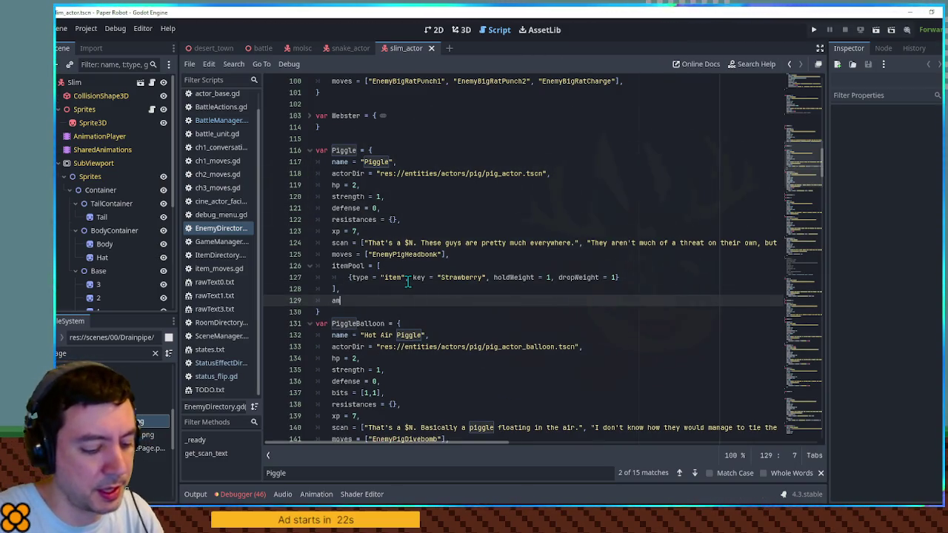
type("bushMove")
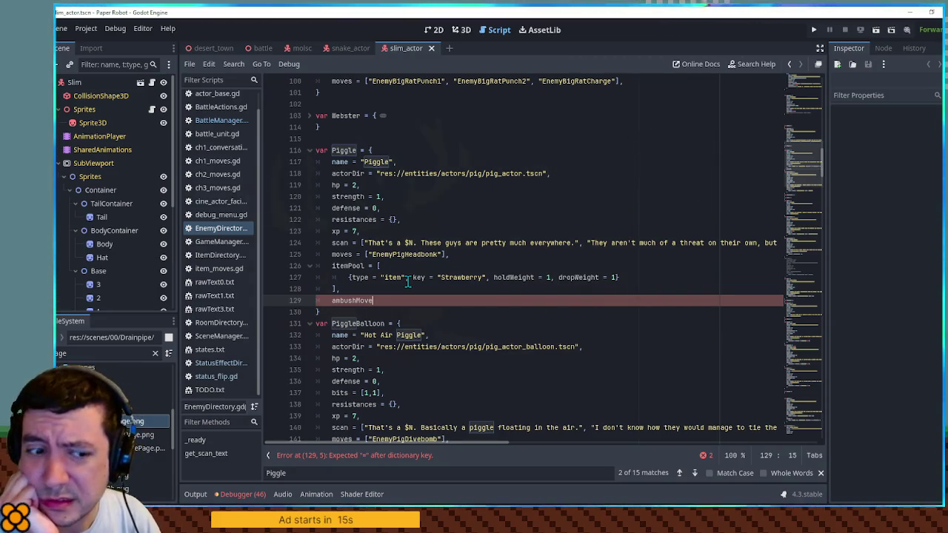
type("s")
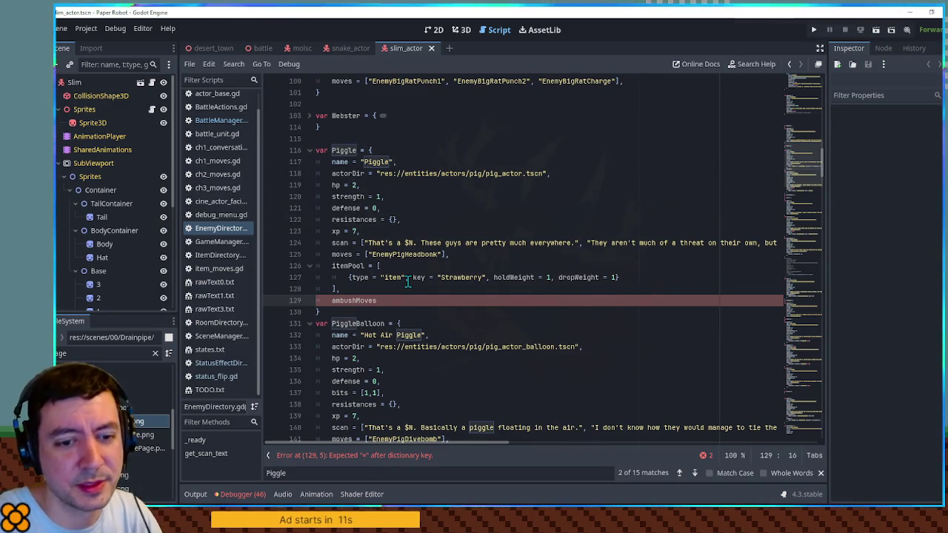
type(" = [")
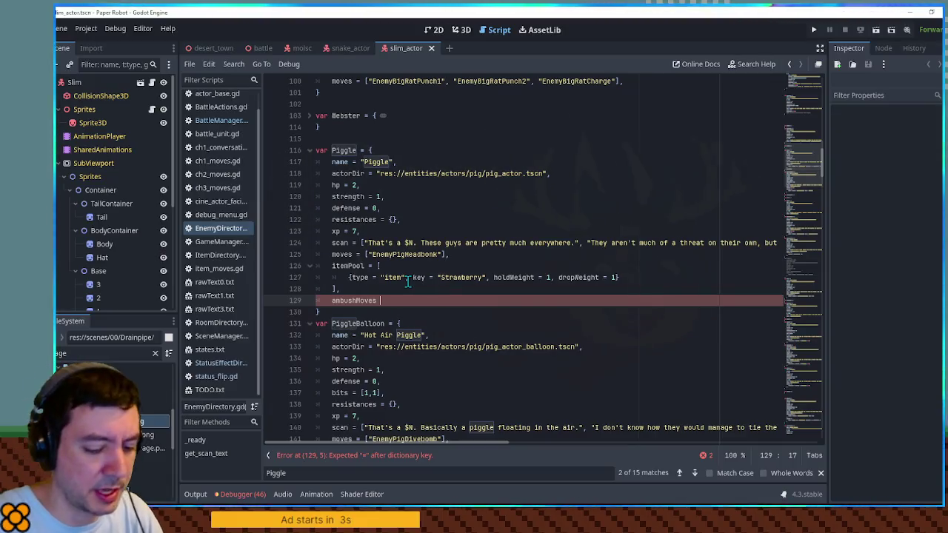
type("\"")
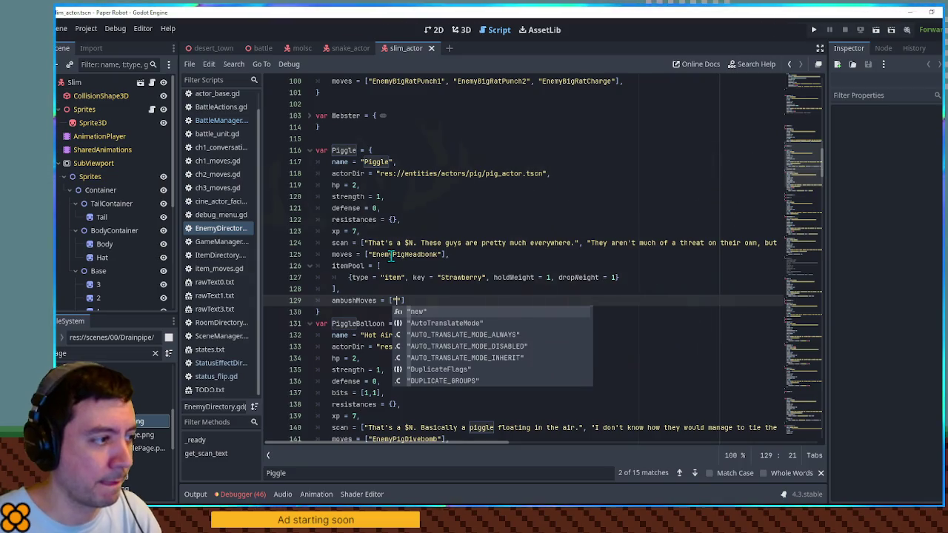
Paste EnemyPigHeadbonk into Piggle's ambushMoves list as a placeholder.
double_click(391, 255)
key("ctrl+c")
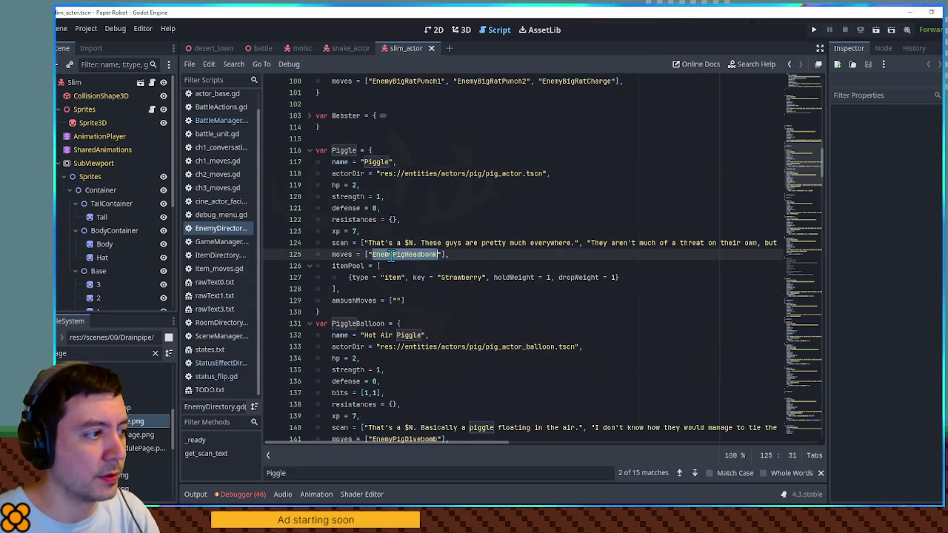
left_click(399, 299)
key("ctrl+v")
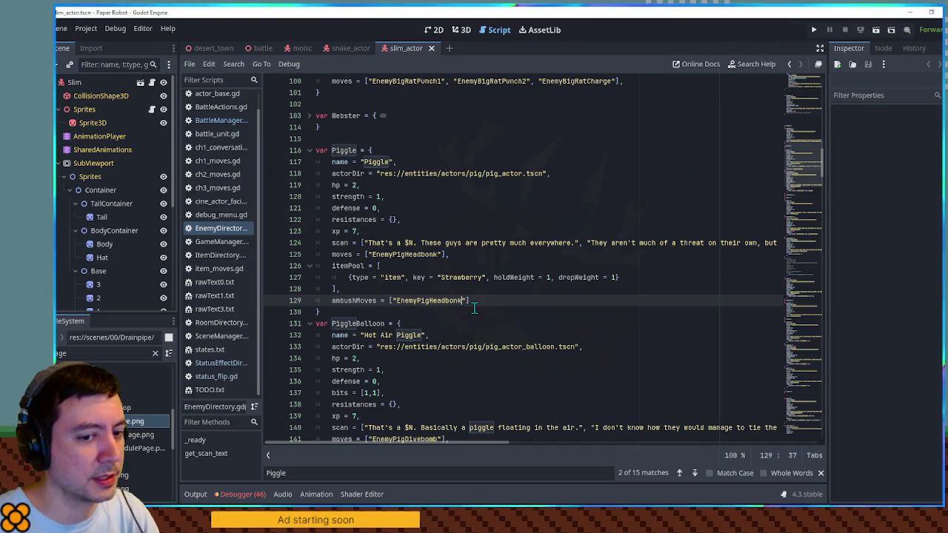
left_click(466, 289)
double_click(422, 300)
scroll(426, 298, "up", 2)
scroll(459, 289, "down", 3)
left_click(491, 280)
Replace it with Hoggle's HoggleCharge move name and save EnemyDirectory.gd.
scroll(491, 279, "down", 5)
scroll(491, 280, "down", 1)
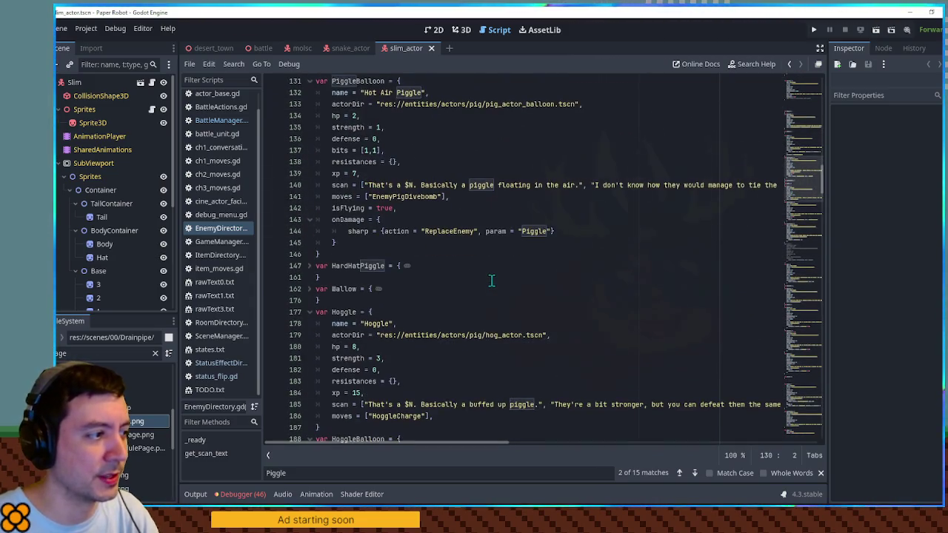
scroll(390, 294, "down", 1)
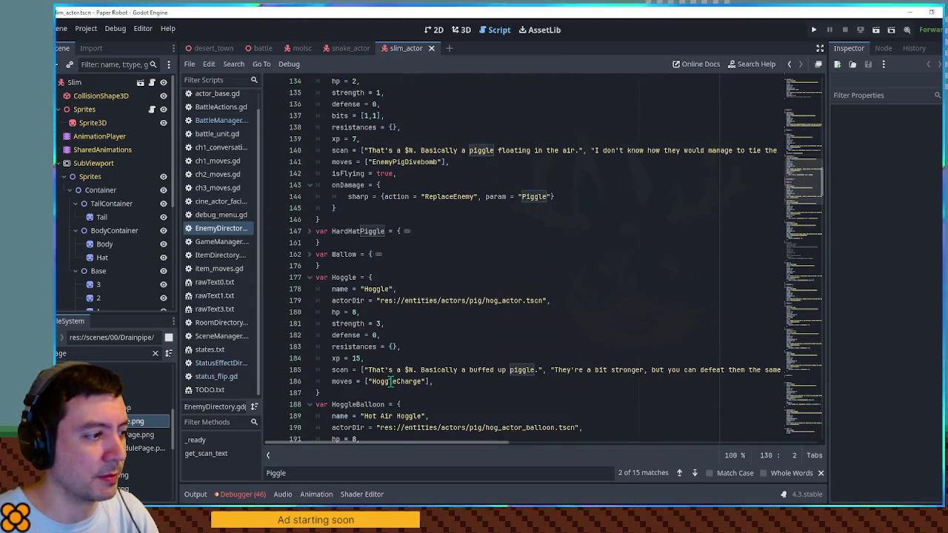
scroll(391, 333, "down", 4)
scroll(392, 372, "up", 3)
double_click(390, 346)
key("ctrl+c")
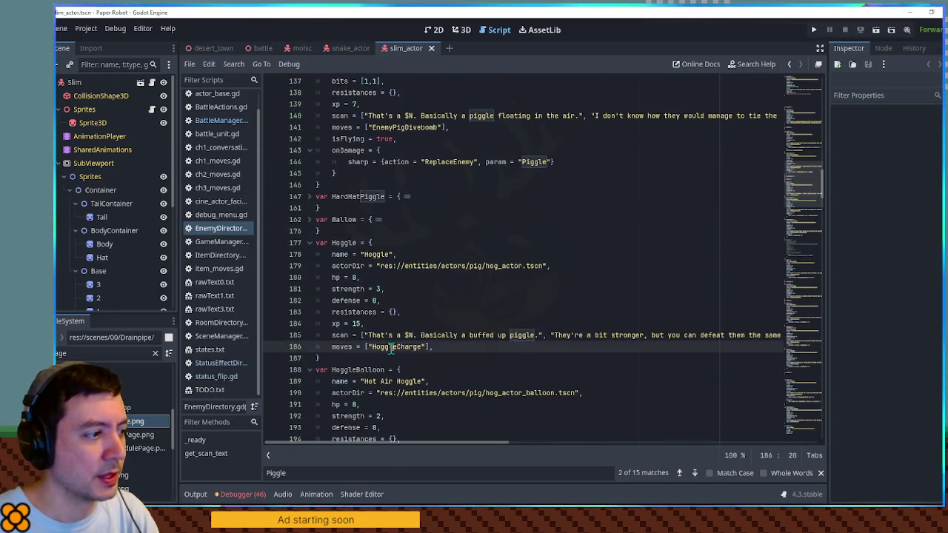
scroll(452, 296, "up", 7)
scroll(451, 280, "up", 15)
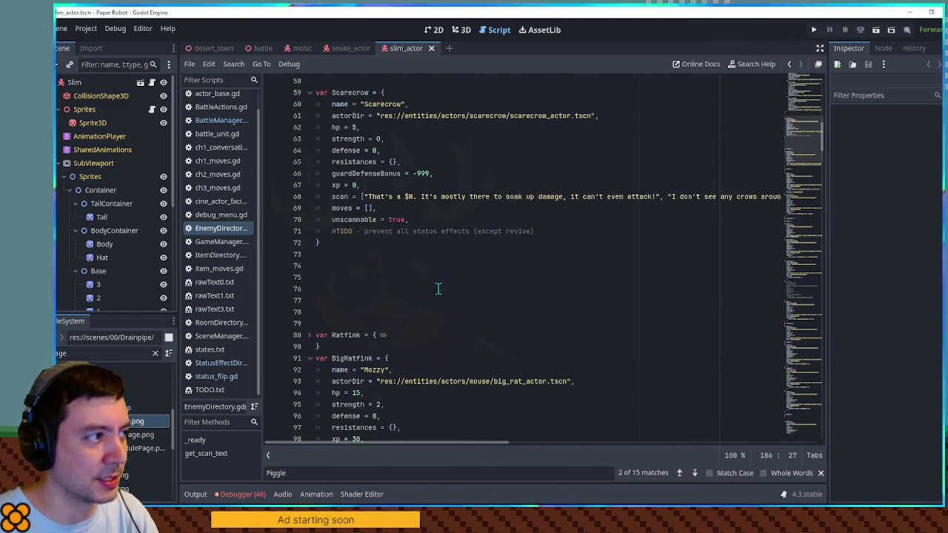
scroll(437, 289, "down", 7)
scroll(434, 285, "down", 4)
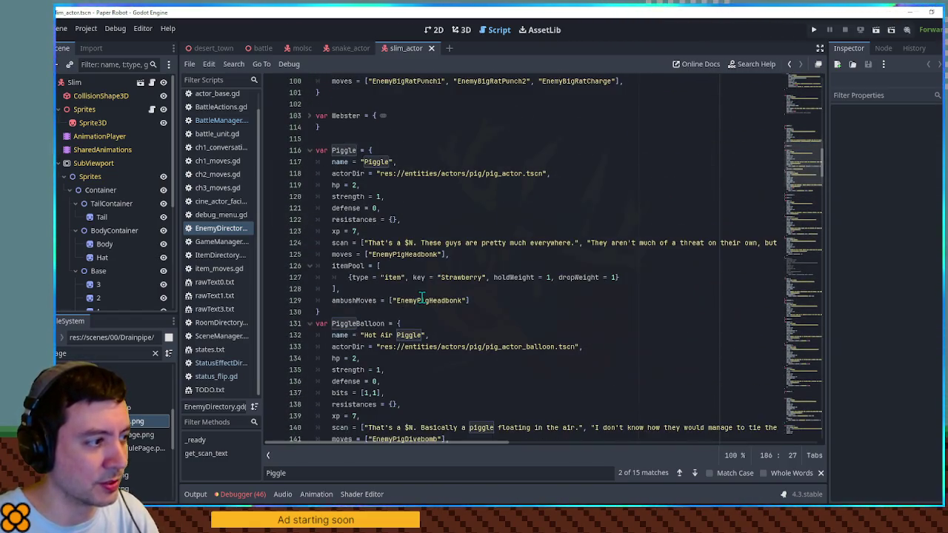
double_click(426, 300)
key("ctrl+v")
left_click(505, 232)
key("ctrl+s")
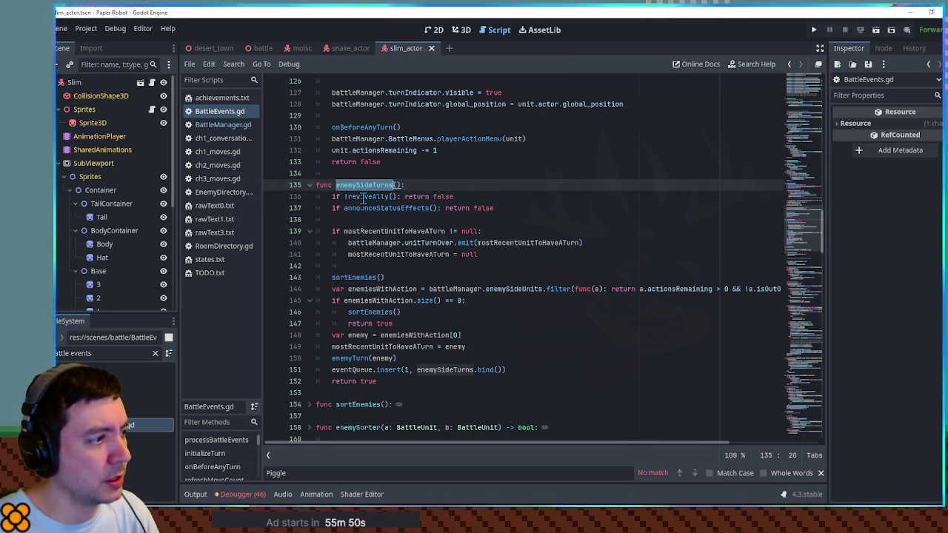
Scroll up from enemySideTurns to the playerSideTurns function in BattleEvents.gd.
scroll(363, 196, "up", 10)
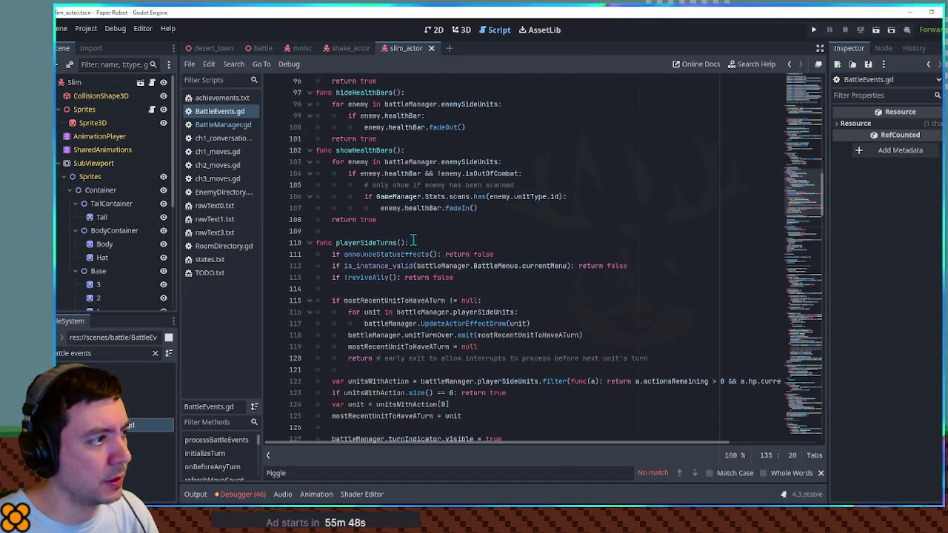
Locate the initializeTurn function definition and peek inside the folded processBattleEvents function.
scroll(416, 243, "up", 9)
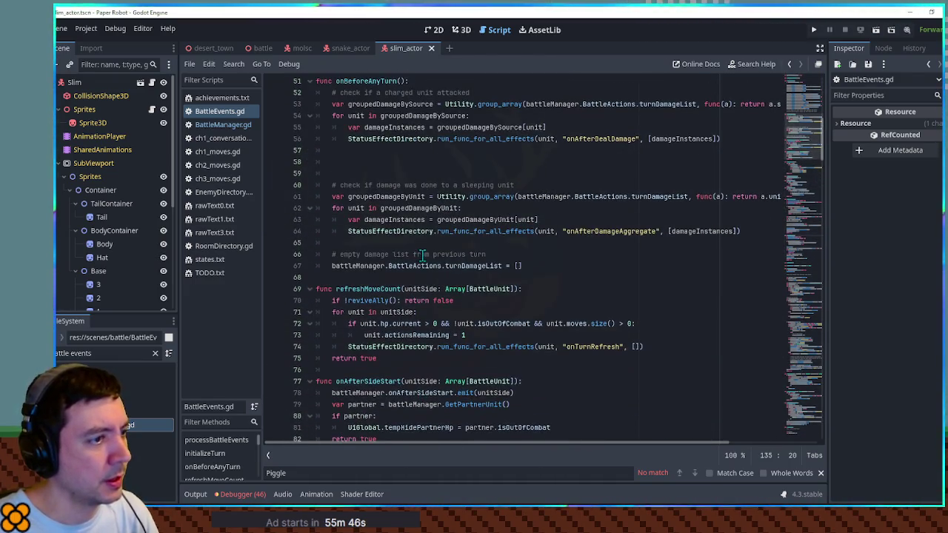
scroll(423, 254, "up", 8)
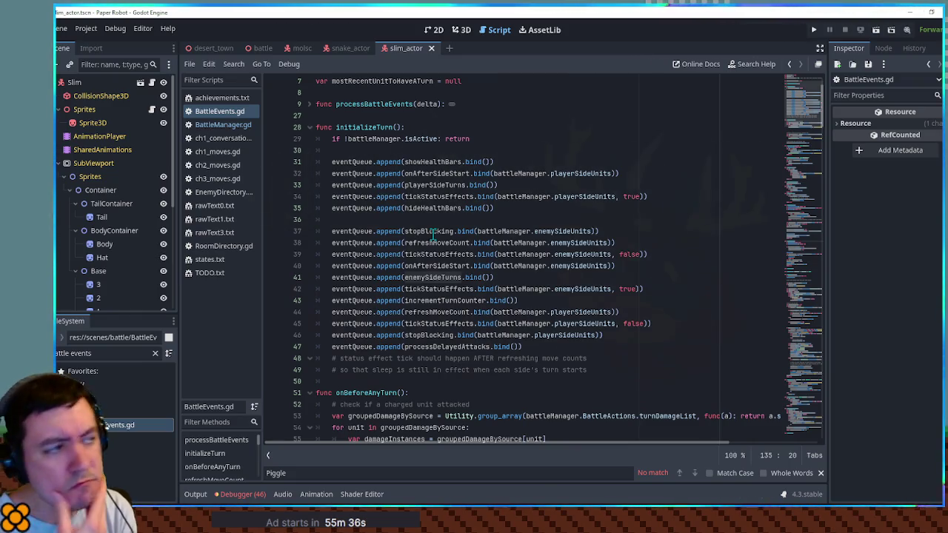
scroll(374, 158, "up", 1)
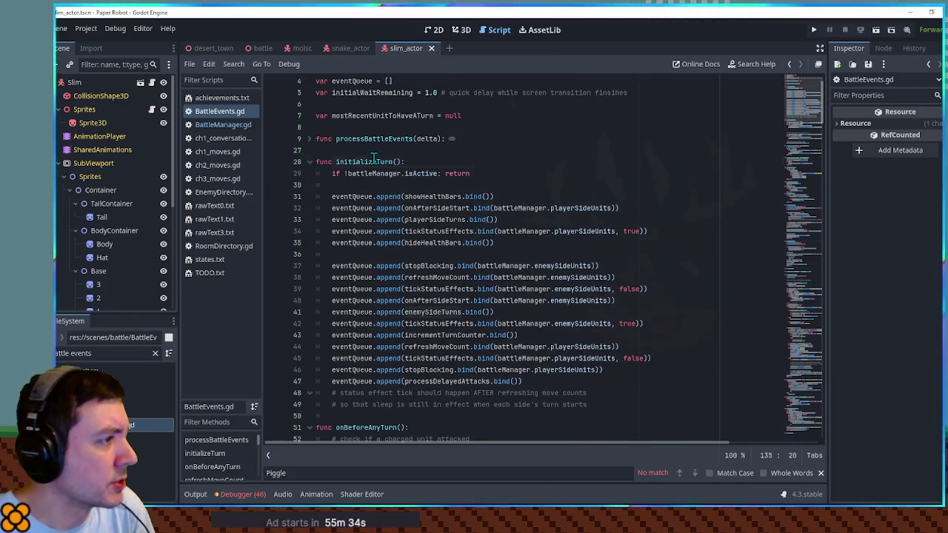
double_click(374, 158)
scroll(382, 208, "down", 2)
scroll(384, 226, "up", 2)
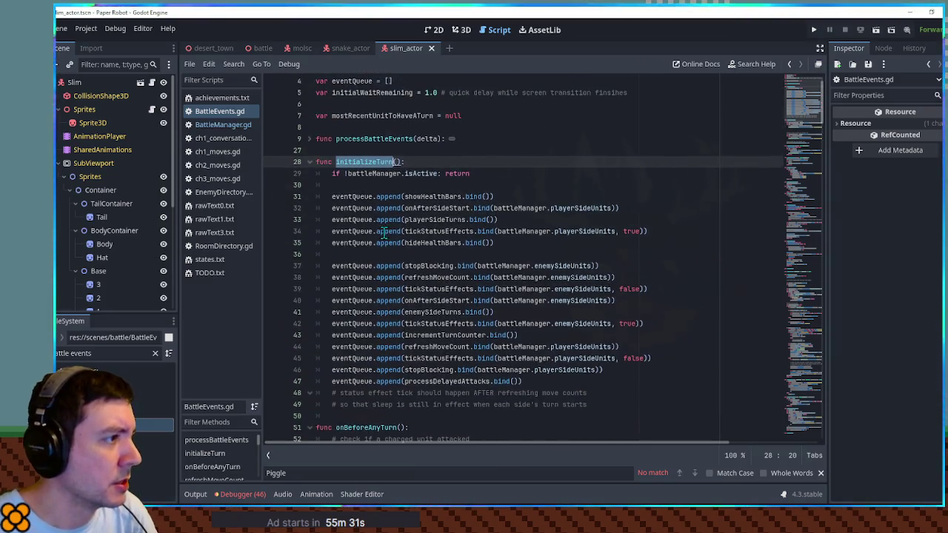
scroll(384, 231, "up", 1)
left_click(311, 174)
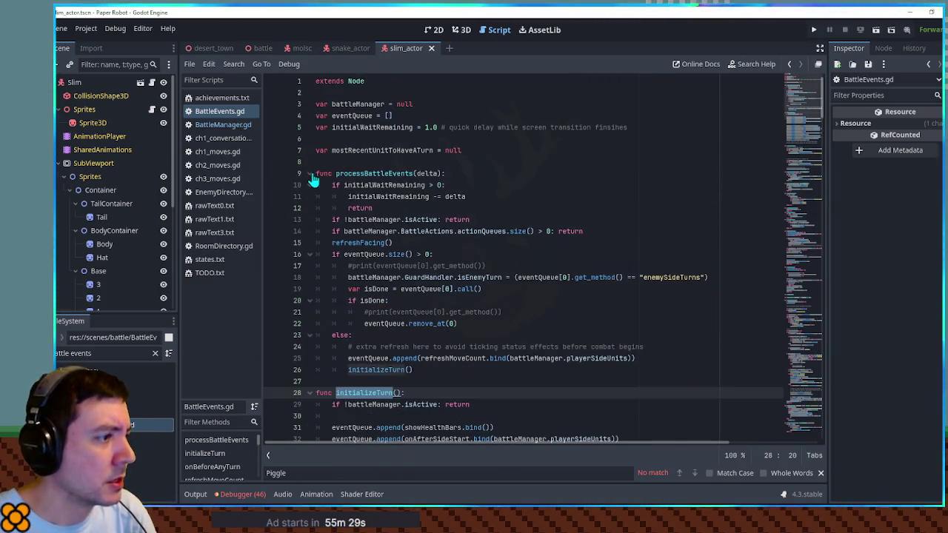
left_click(311, 175)
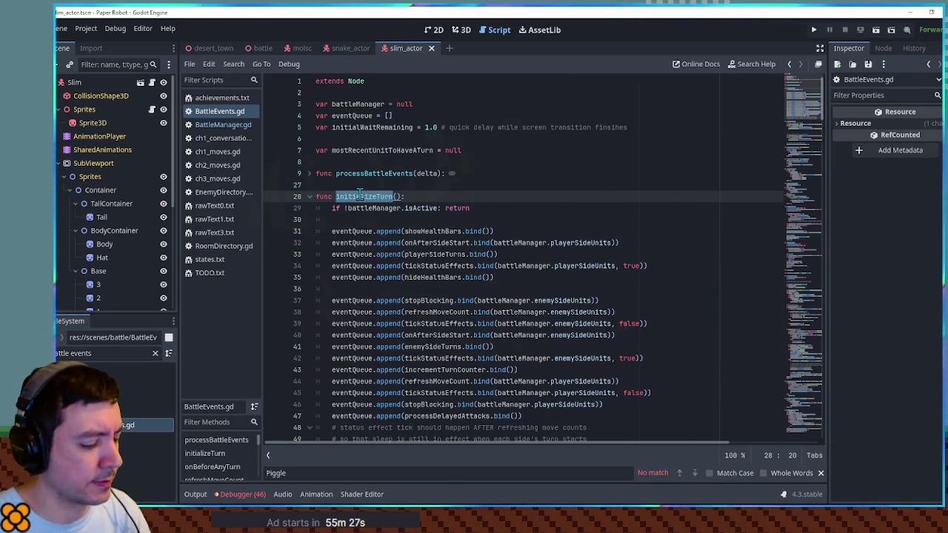
Search the project and script for initializeTurn, jumping to its call on line 26.
key("ctrl+shift+f")
left_click(500, 300)
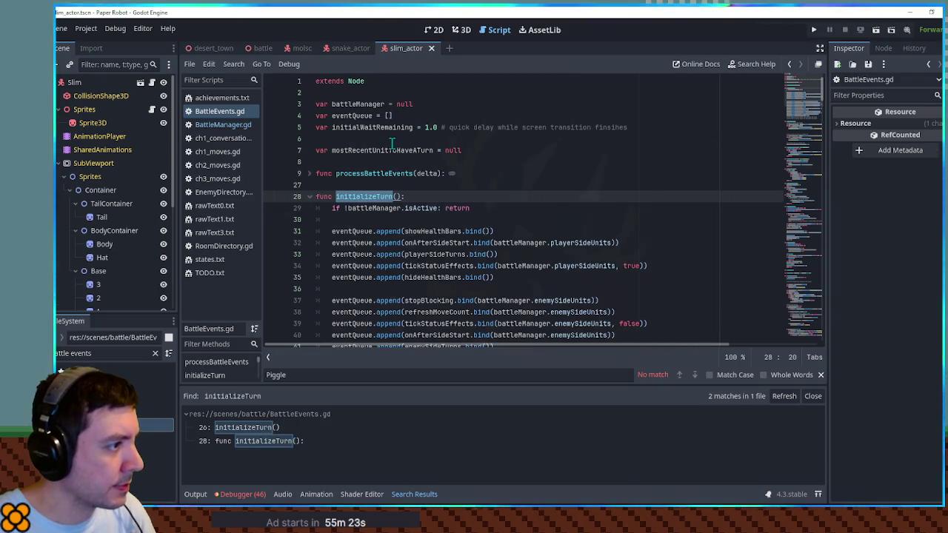
key("ctrl+f")
left_click(813, 396)
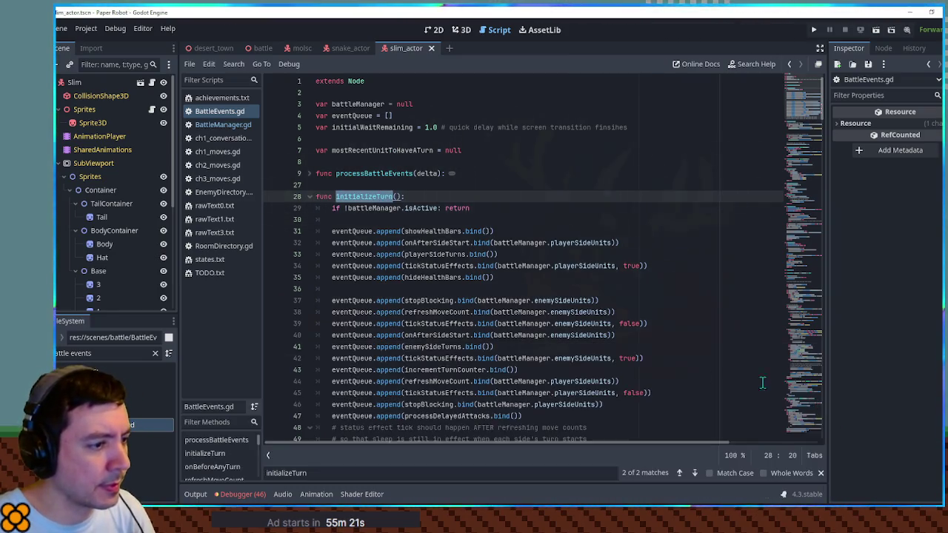
left_click(679, 473)
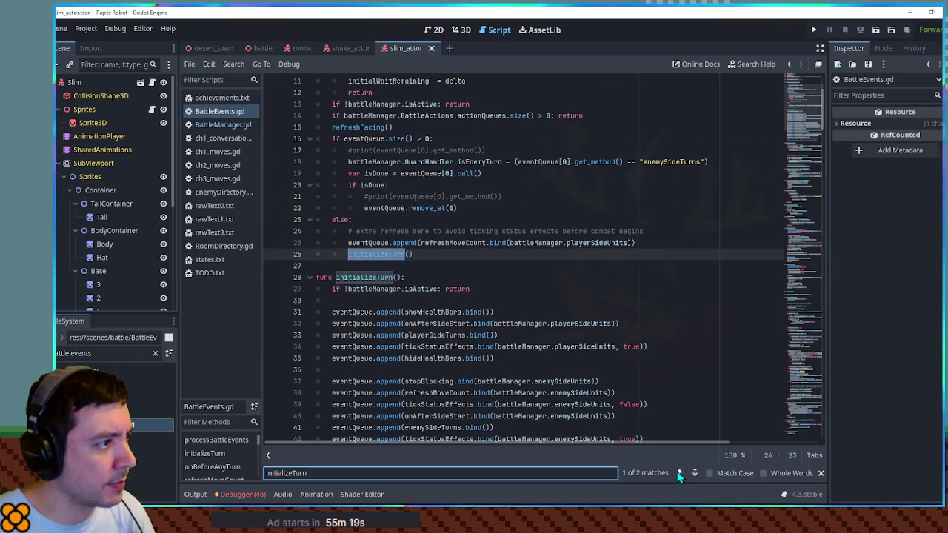
Trace how processBattleEvents calls initializeTurn on line 26 and uses eventQueue.
scroll(368, 185, "up", 3)
left_click(368, 162)
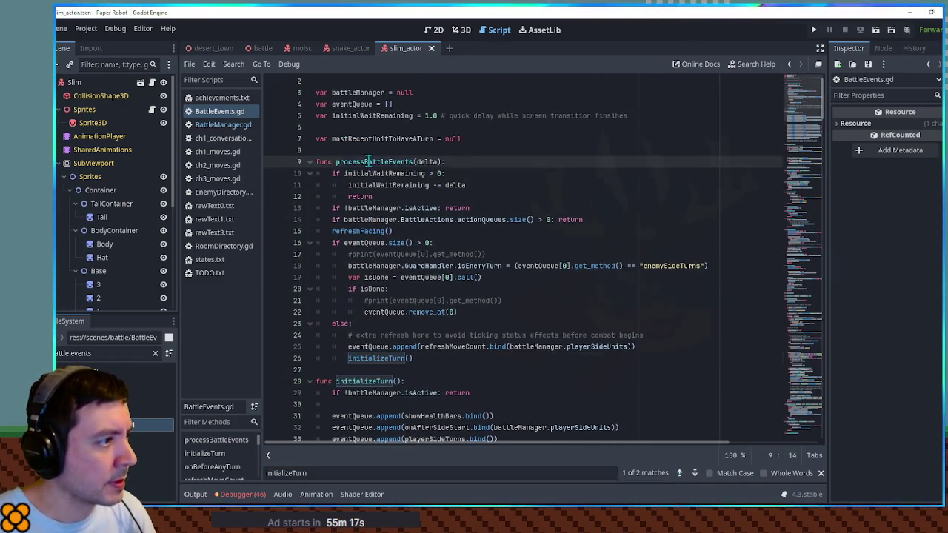
double_click(368, 162)
scroll(371, 178, "down", 1)
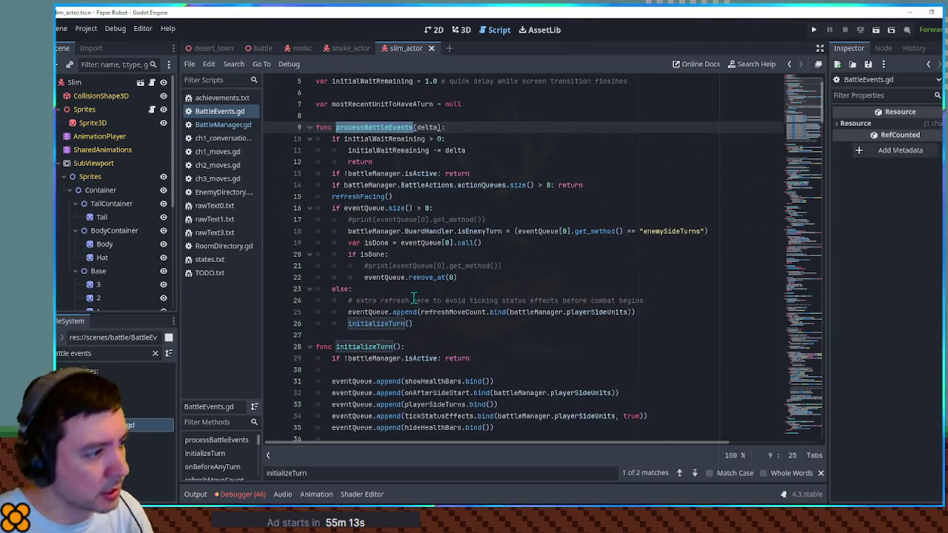
scroll(413, 296, "down", 1)
left_click_drag(380, 266, 434, 266)
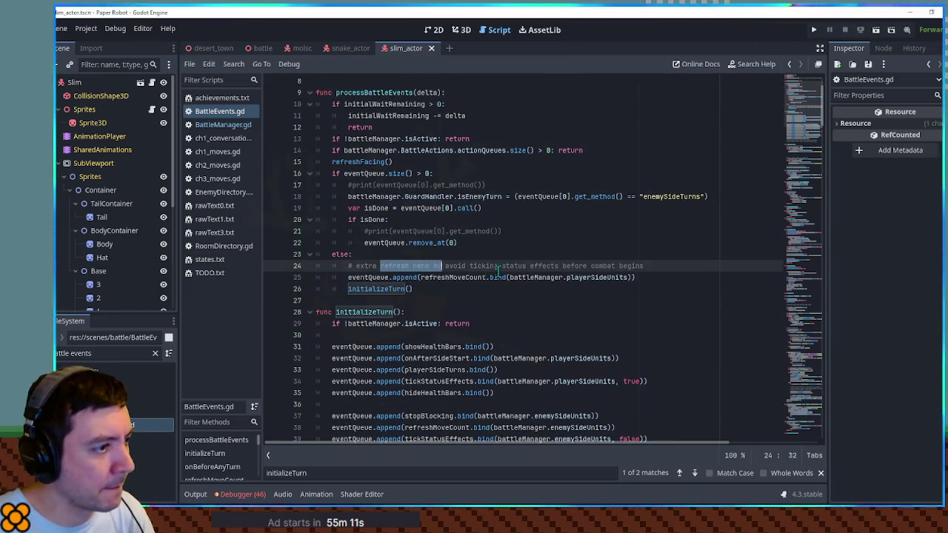
left_click(530, 277)
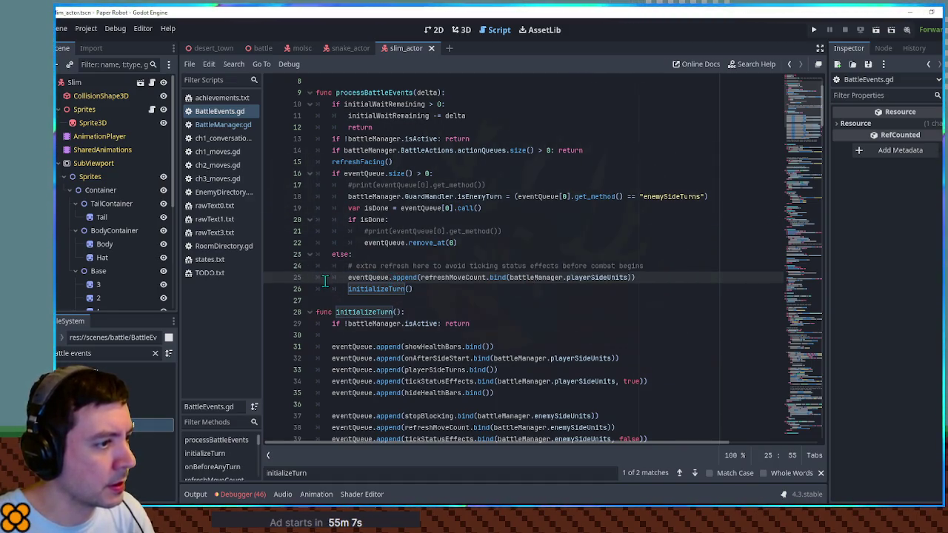
double_click(368, 289)
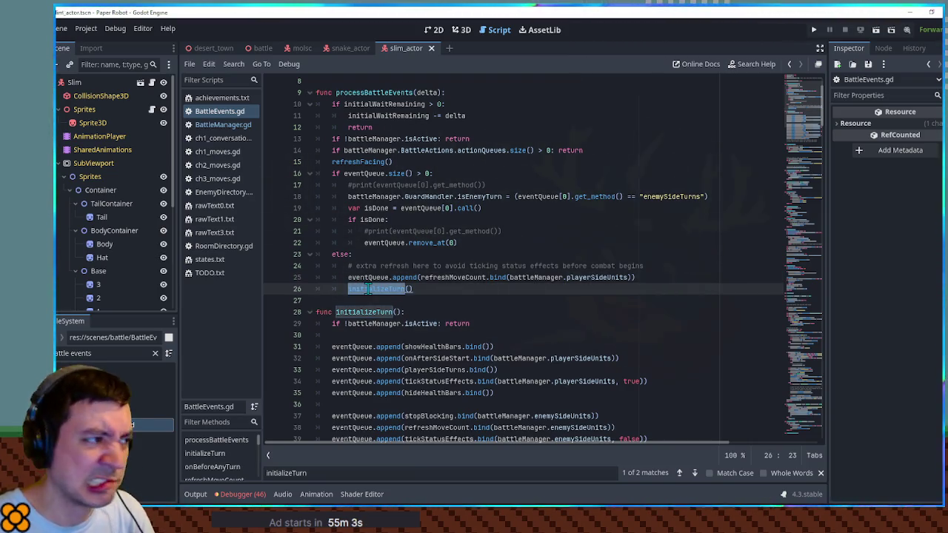
scroll(400, 285, "up", 3)
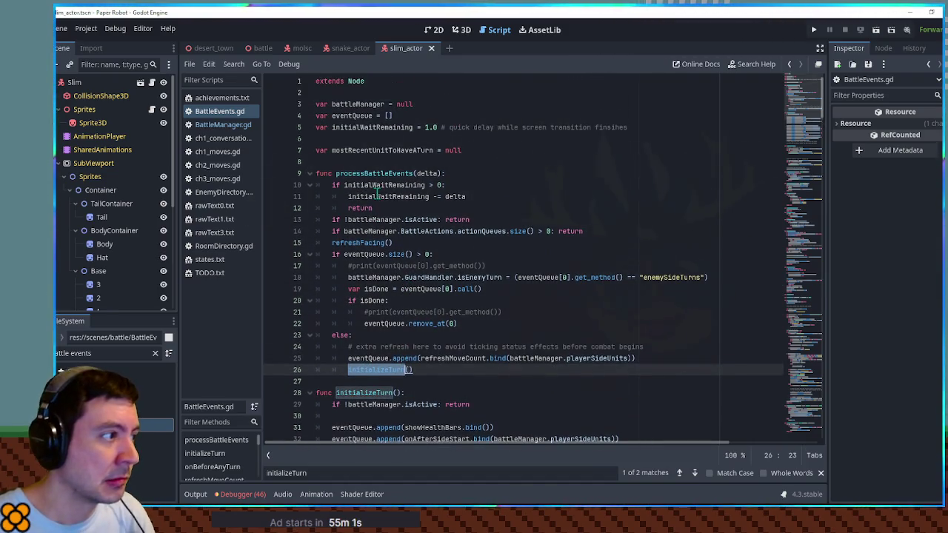
double_click(375, 172)
scroll(371, 200, "down", 7)
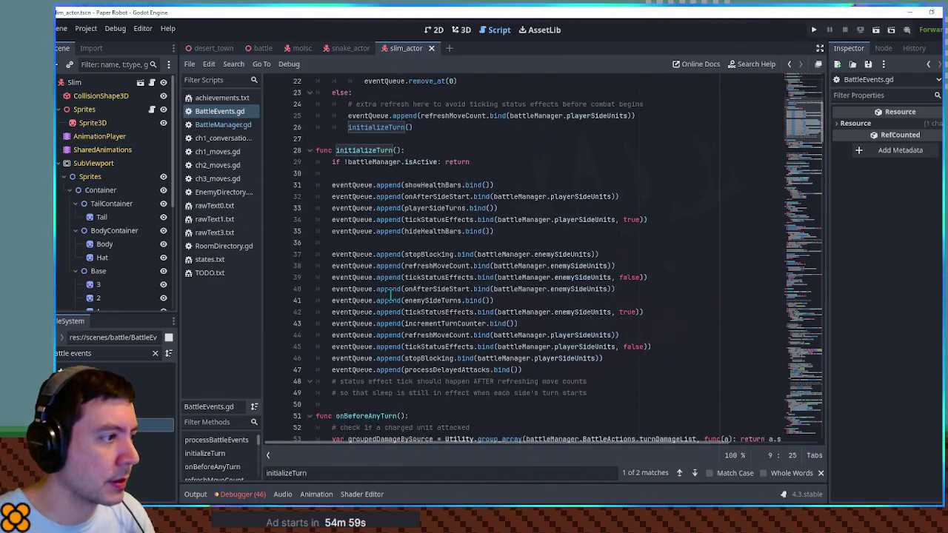
double_click(368, 220)
scroll(393, 248, "up", 4)
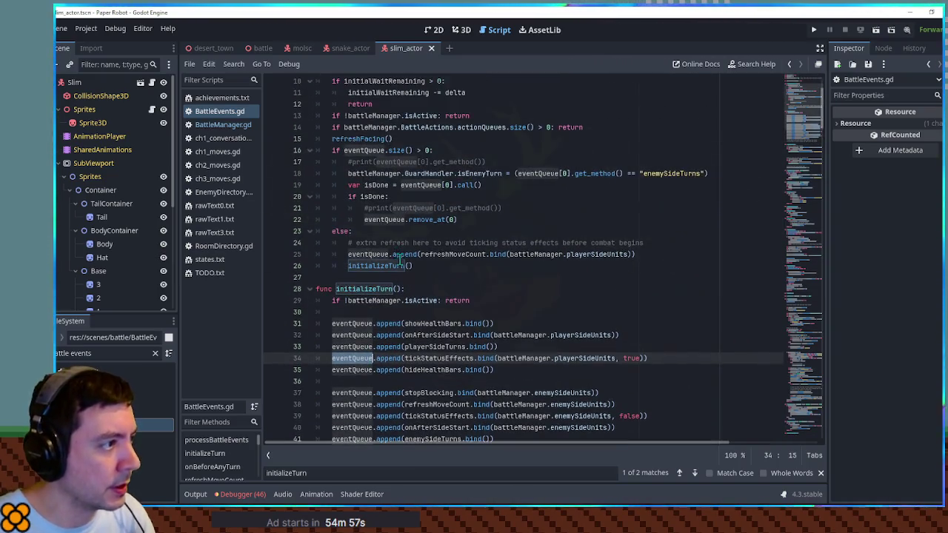
scroll(400, 259, "up", 3)
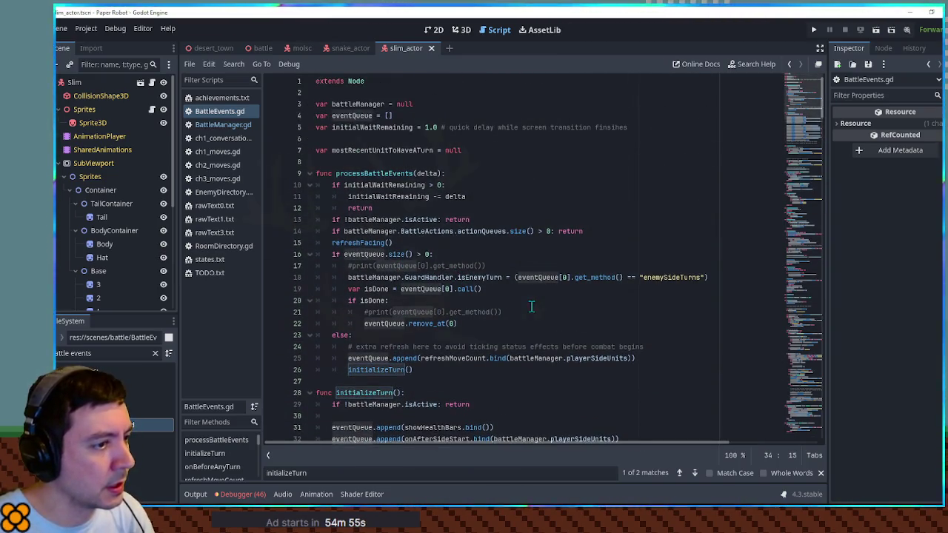
scroll(533, 307, "down", 5)
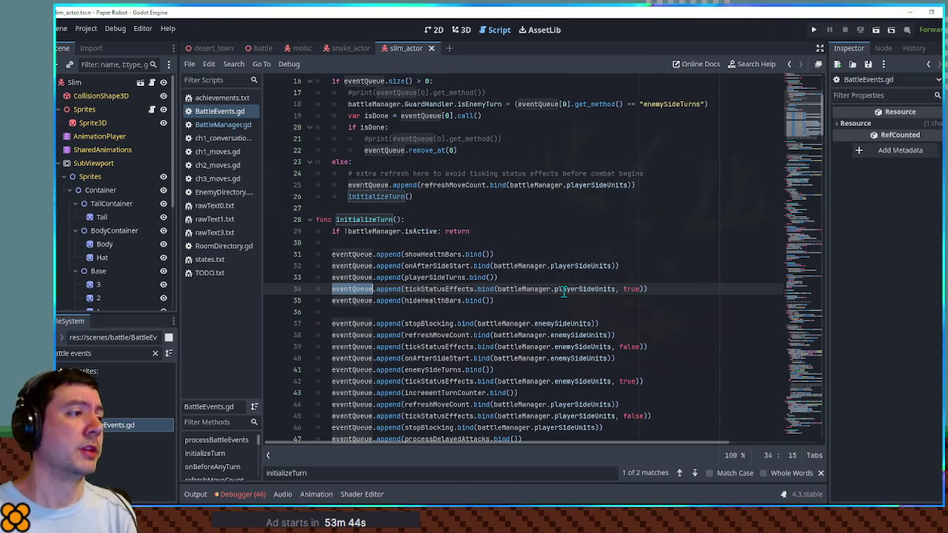
scroll(528, 306, "up", 2)
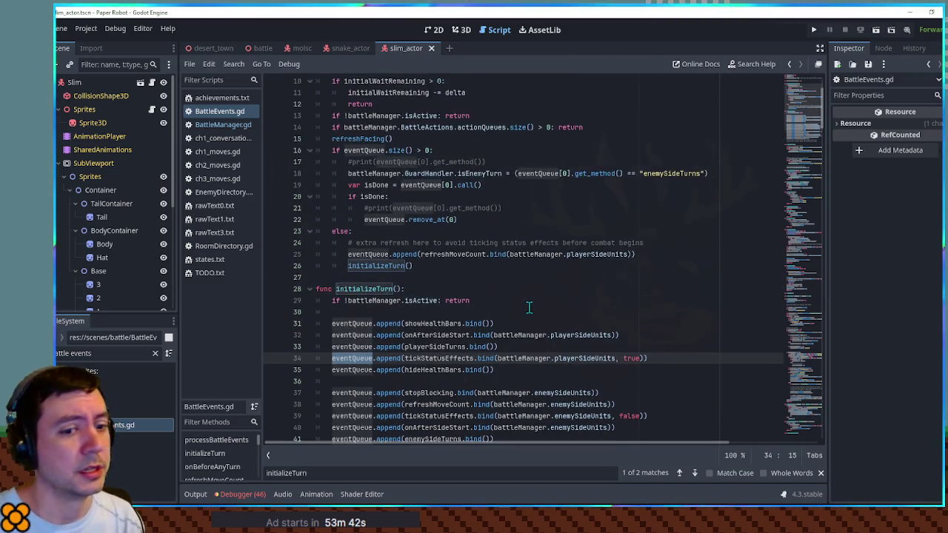
scroll(528, 308, "down", 2)
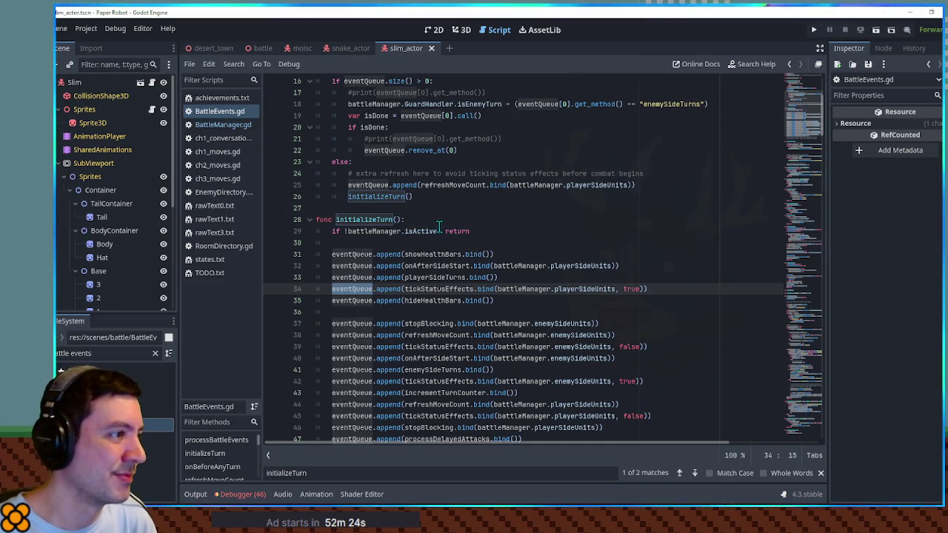
scroll(437, 220, "up", 1)
scroll(437, 220, "up", 2)
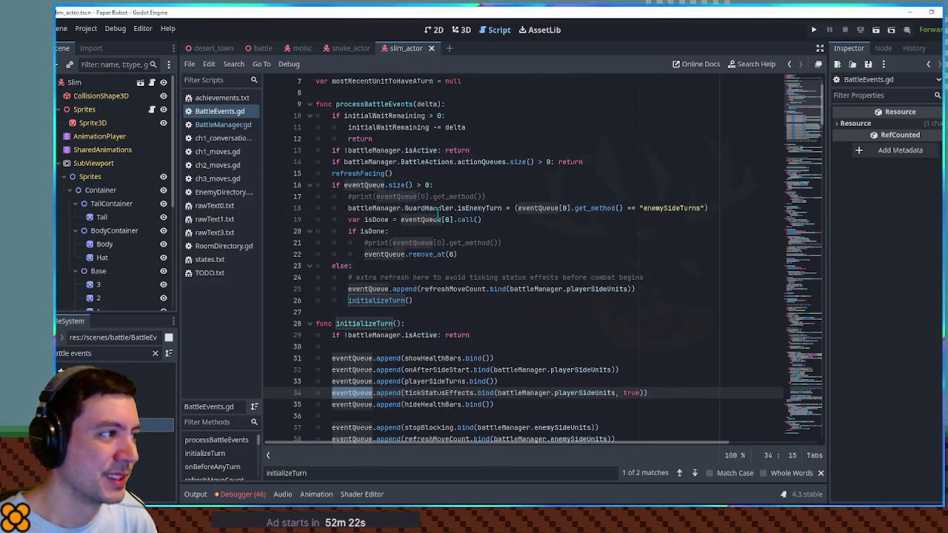
scroll(437, 214, "up", 2)
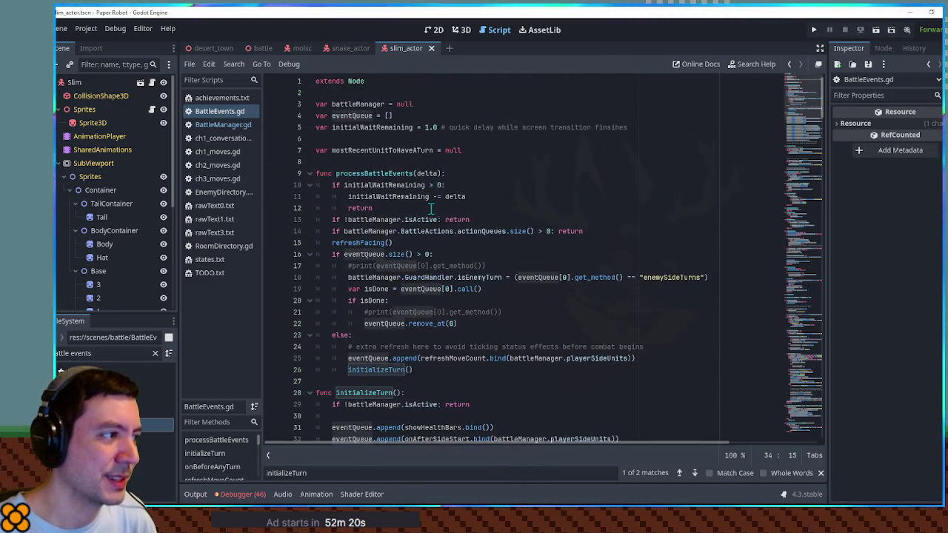
scroll(362, 186, "down", 7)
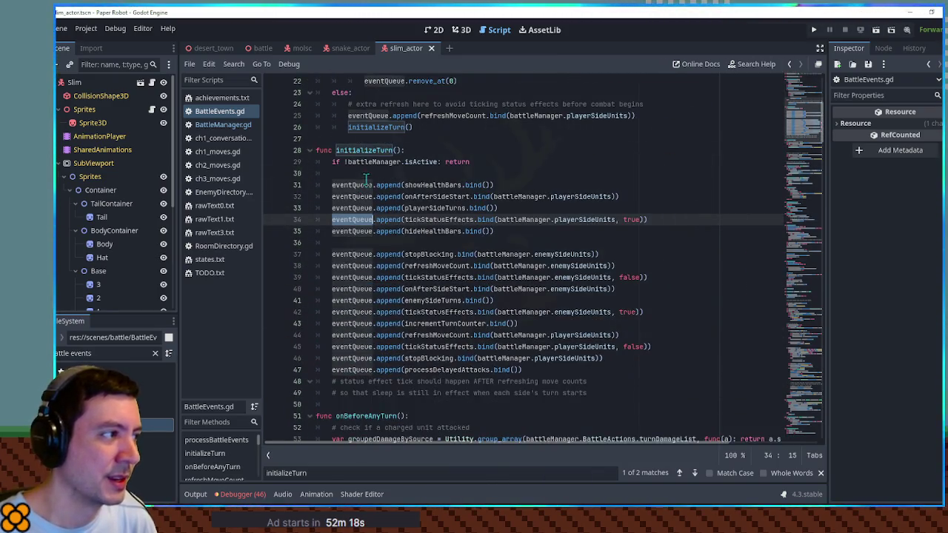
double_click(368, 151)
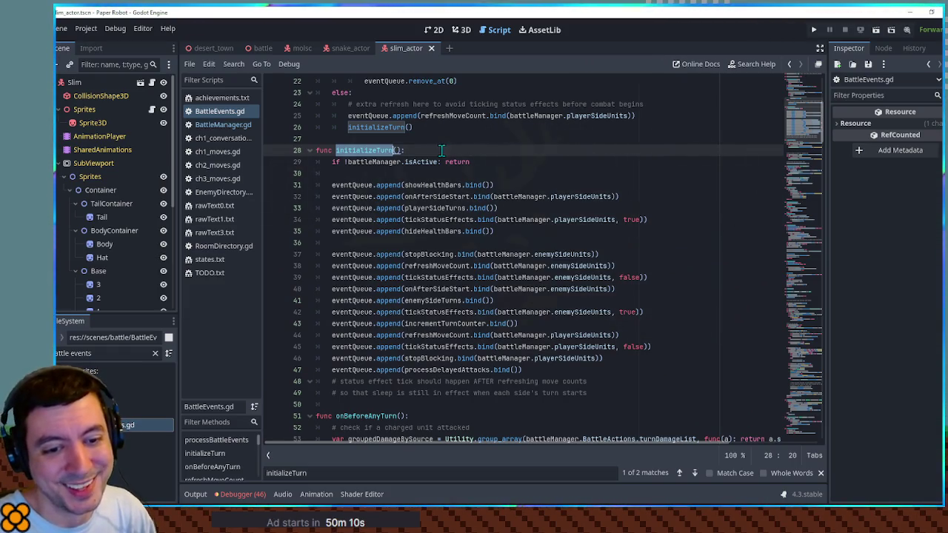
Look up turnNumber in BattleManager.gd using the script search.
left_click(486, 164)
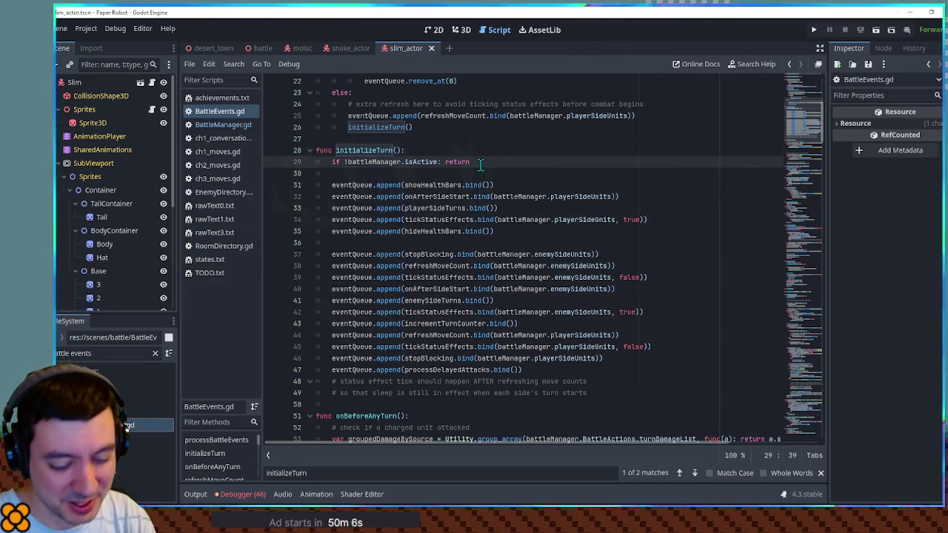
scroll(494, 162, "up", 1)
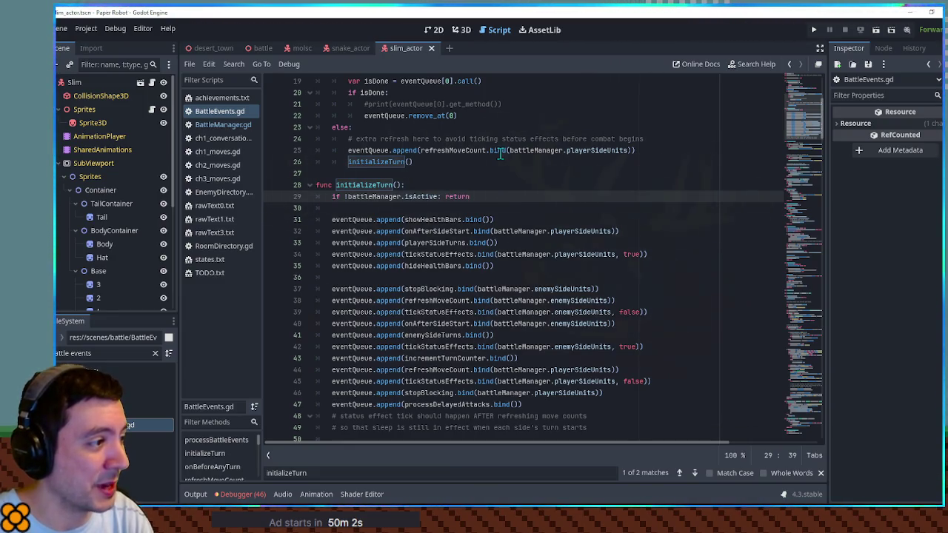
scroll(500, 153, "down", 1)
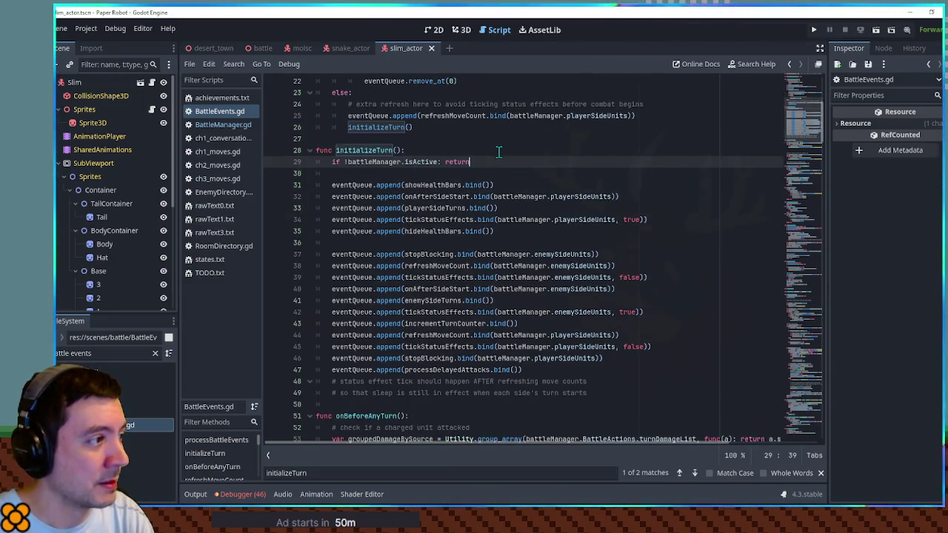
scroll(498, 152, "up", 7)
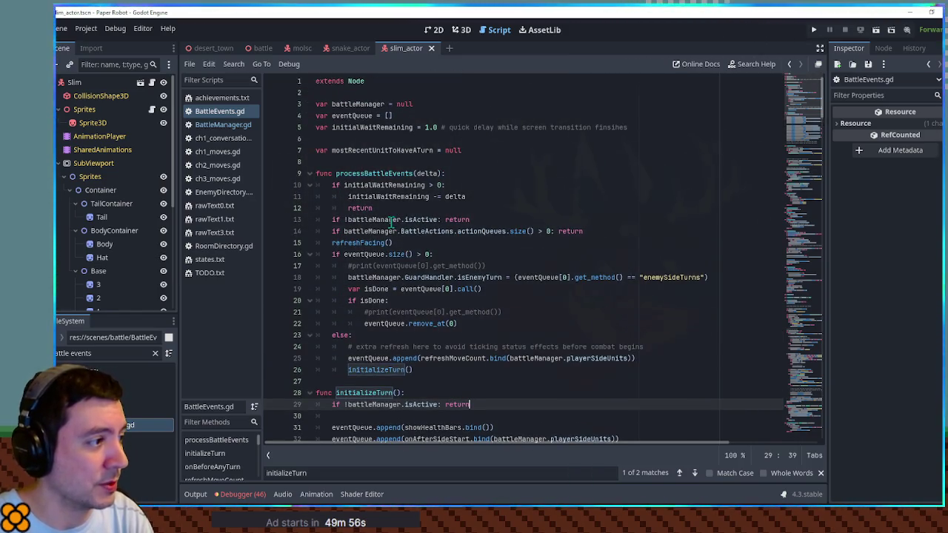
double_click(374, 221)
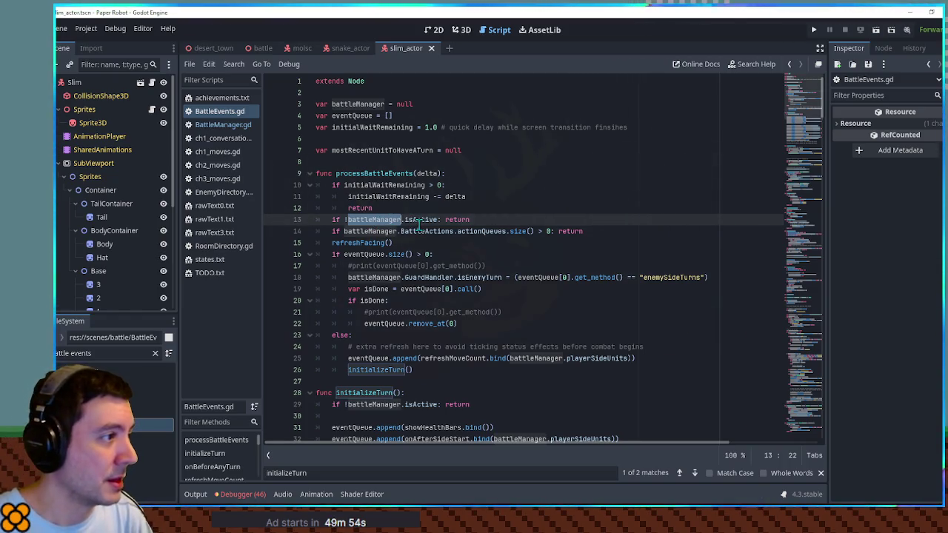
left_click(222, 124)
left_click(584, 221)
key("ctrl+f")
type("turn")
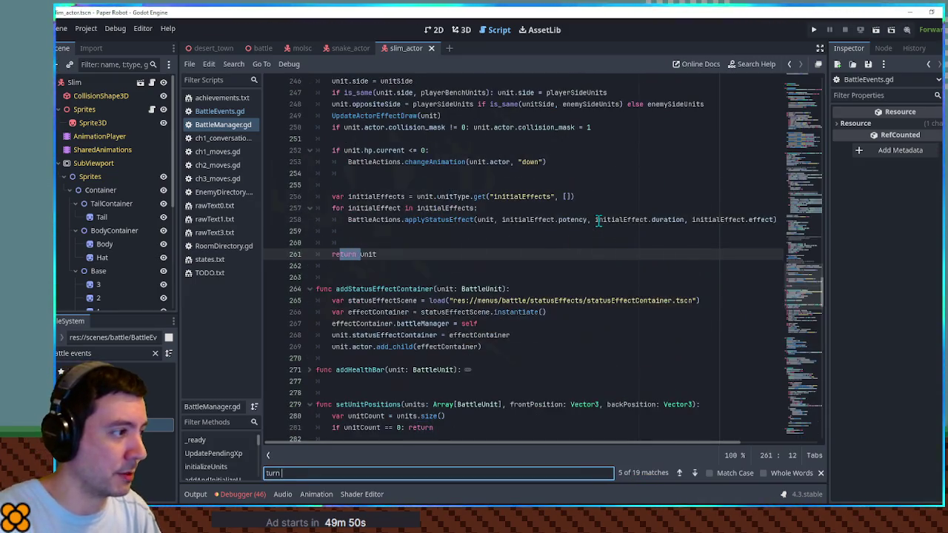
type("num")
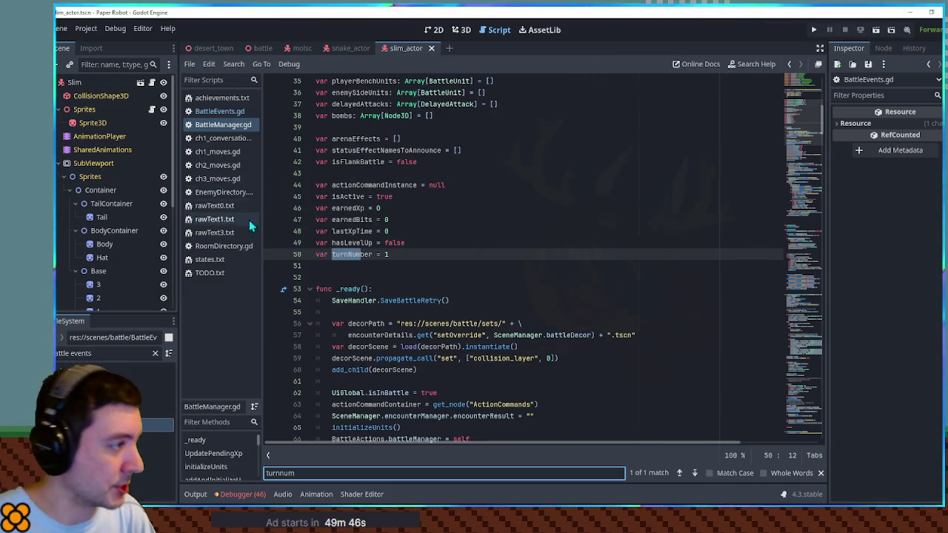
Add two blank lines after the isActive check on line 29 of BattleEvents.gd's initializeTurn.
left_click(220, 111)
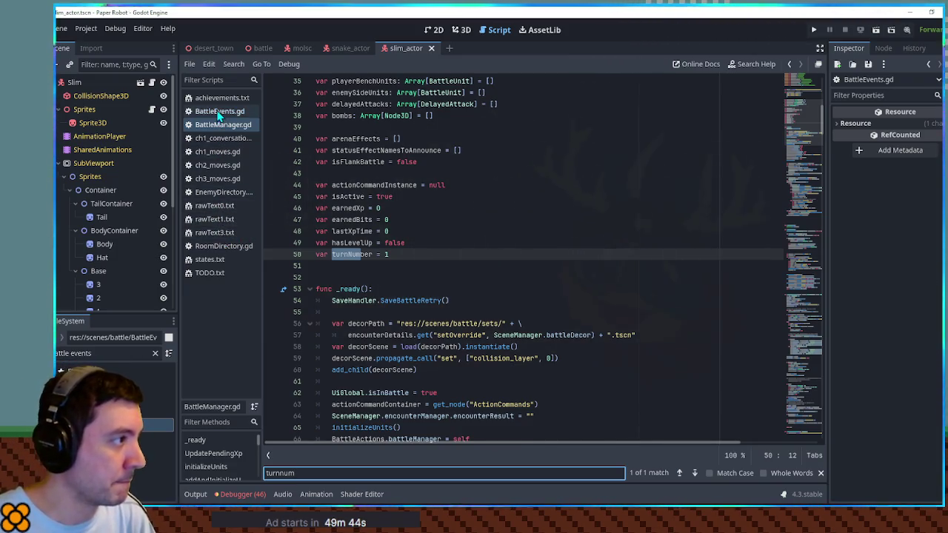
scroll(370, 254, "down", 9)
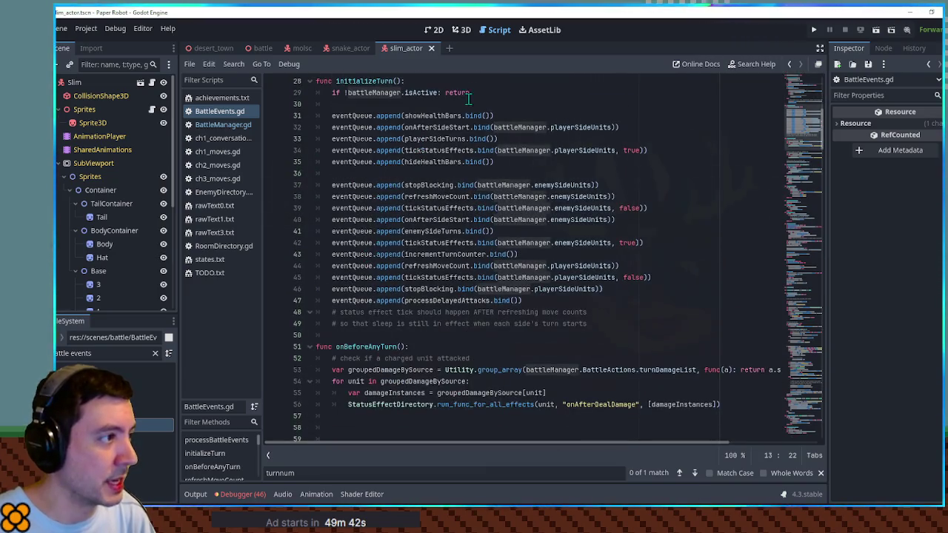
left_click(497, 92)
key("Return")
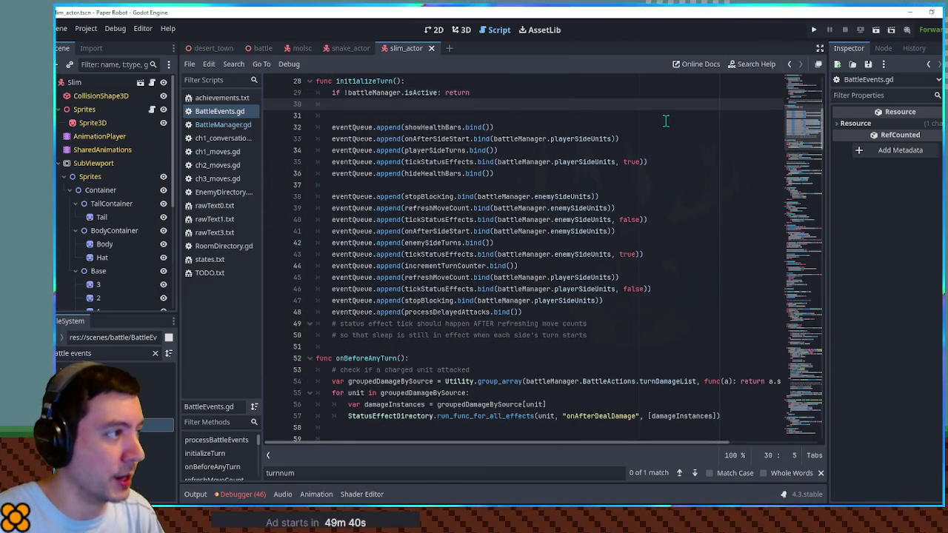
key("Return")
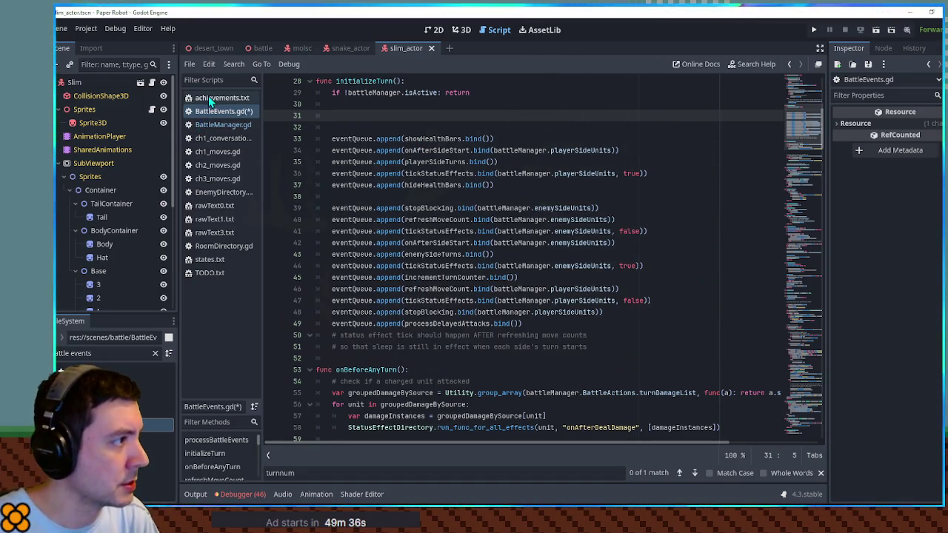
Select turnNumber on line 50 of BattleManager.gd and start a Find in Files search for it.
left_click(214, 124)
left_click(355, 264)
double_click(352, 254)
key("ctrl+f")
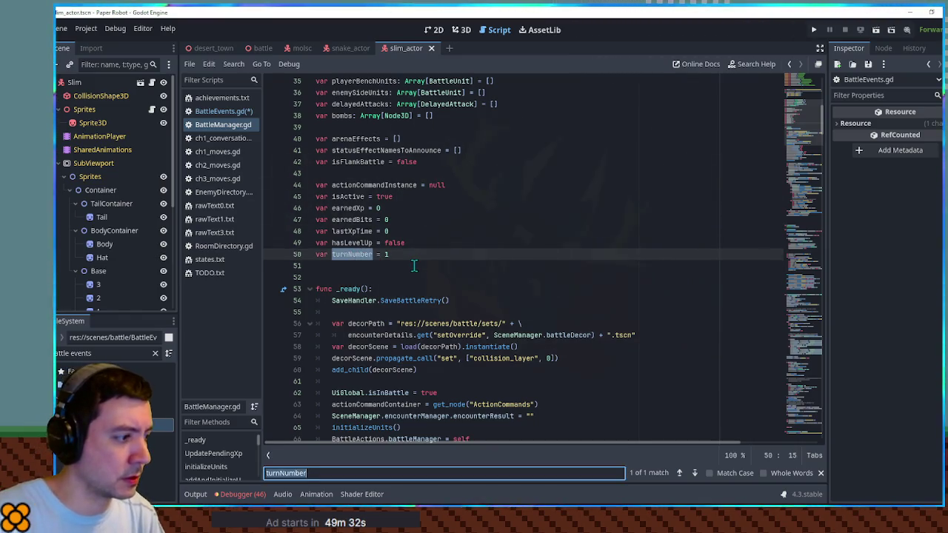
key("ctrl+shift+f")
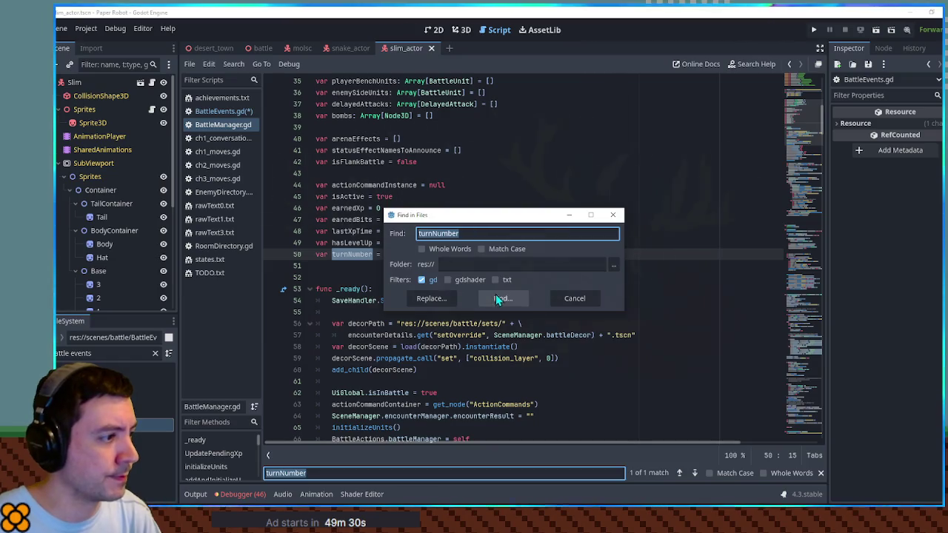
Run the project-wide turnNumber search and jump to the BattleEvents.gd line 95 increment.
left_click(500, 298)
scroll(426, 447, "down", 2)
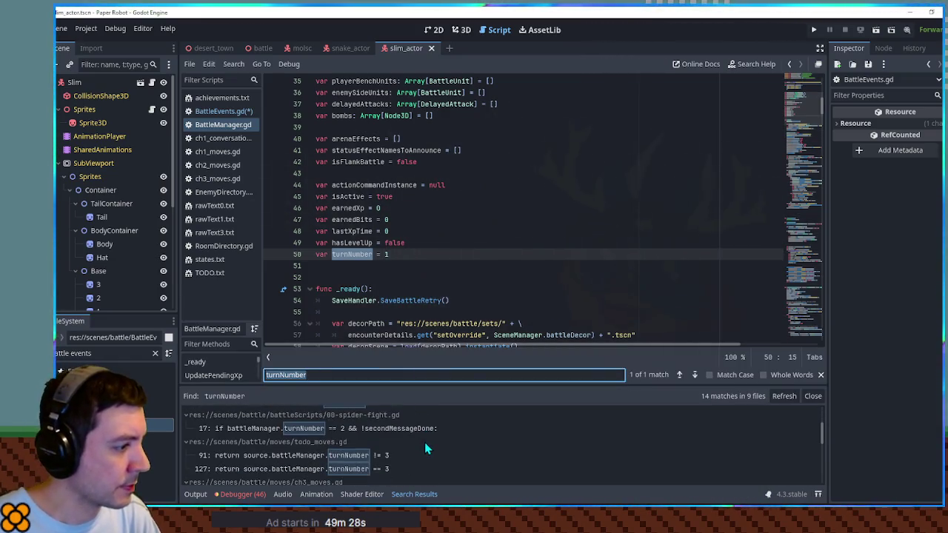
scroll(426, 447, "down", 2)
scroll(389, 457, "down", 2)
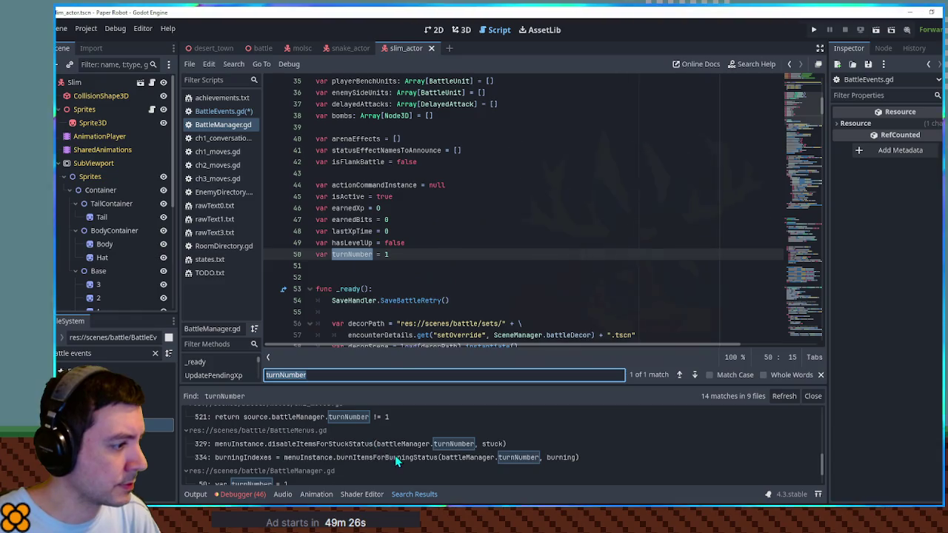
scroll(348, 437, "down", 2)
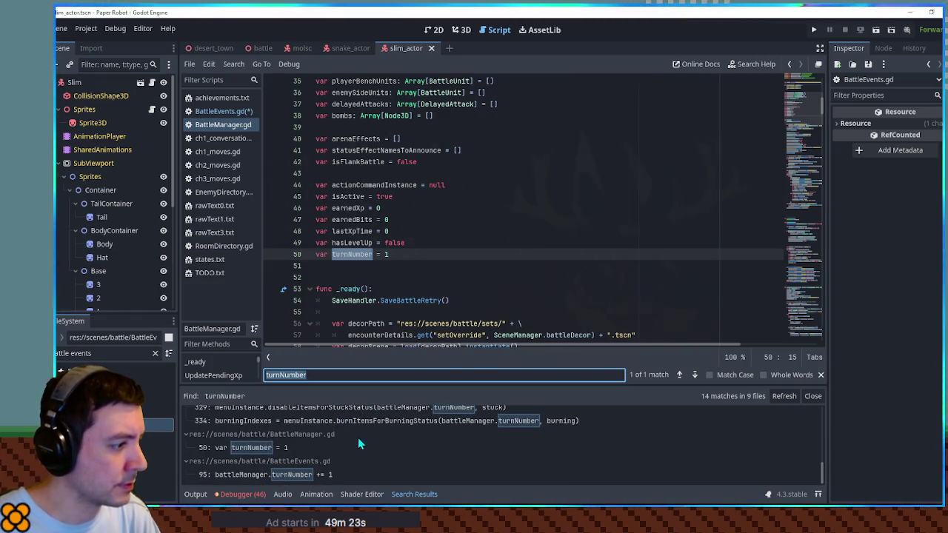
left_click(283, 476)
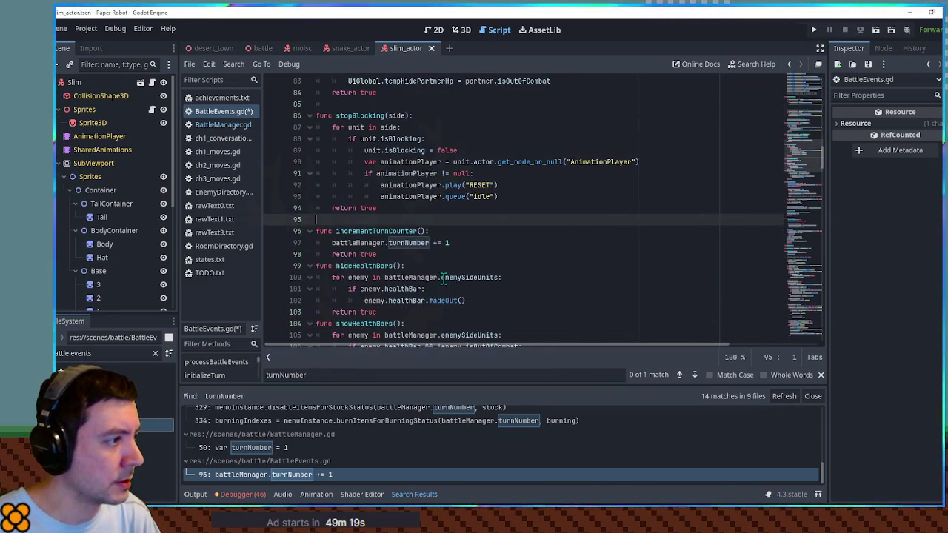
Trace incrementTurnCounter to its queue call on line 45 of initializeTurn.
double_click(385, 231)
key("ctrl+f")
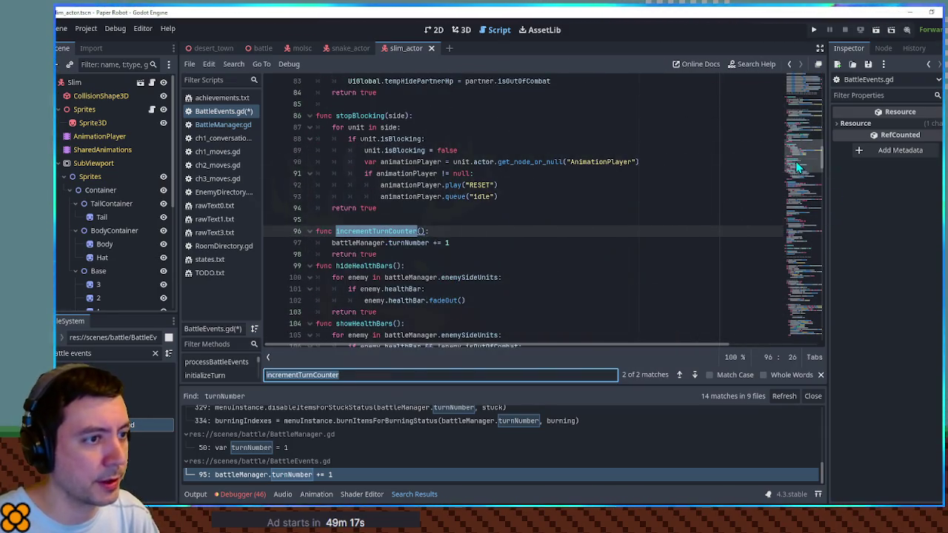
left_click(803, 115)
scroll(803, 117, "down", 1)
left_click(450, 242)
double_click(449, 243)
scroll(385, 185, "up", 2)
scroll(355, 119, "down", 1)
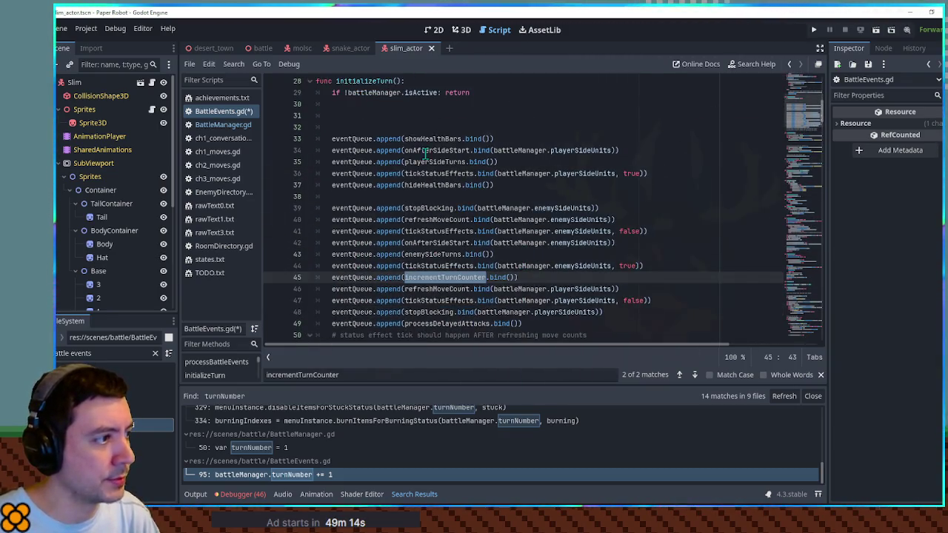
Insert a new line after line 30 in initializeTurn.
left_click(354, 113)
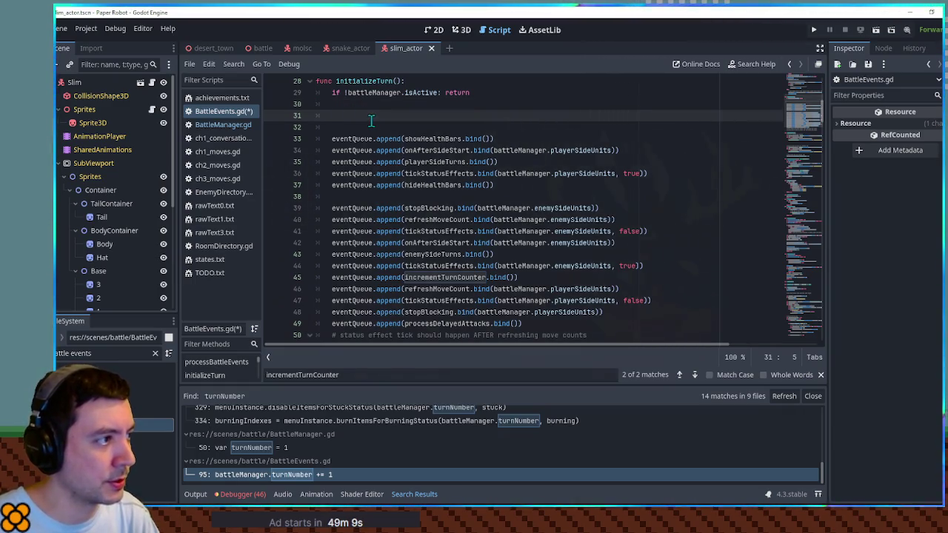
left_click(370, 104)
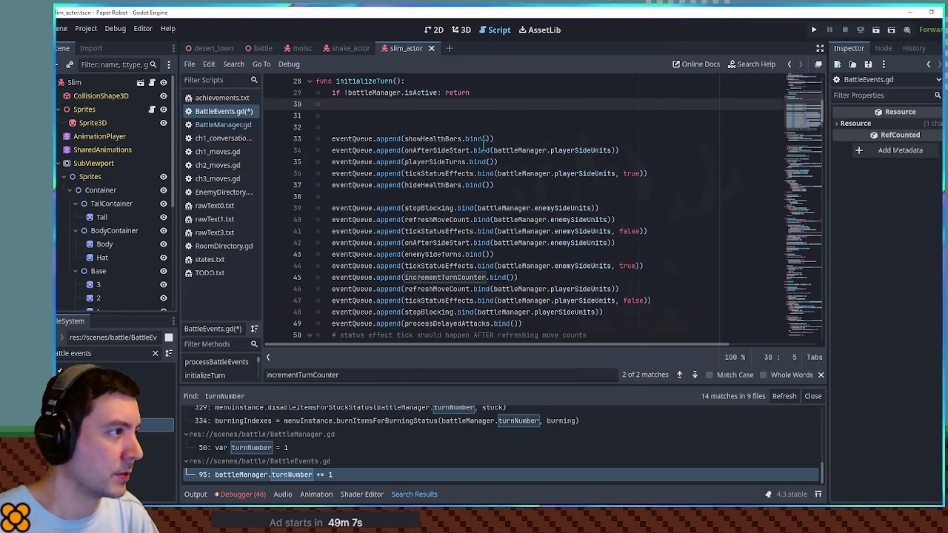
key("Return")
type("if batt")
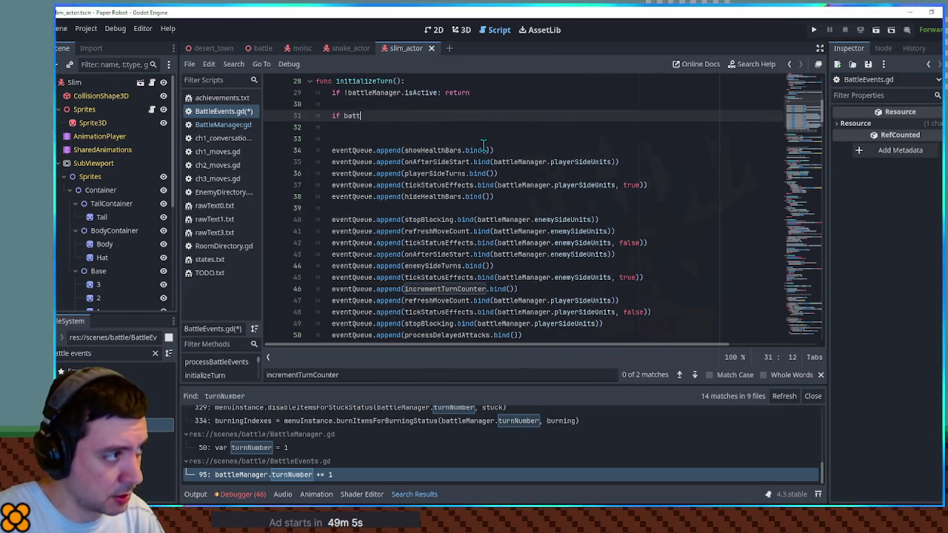
Add 'if battleManager.turnNumber == 1:' with the copied enemySideTurns queue line indented beneath.
type("leManager.turnNumber == 1:")
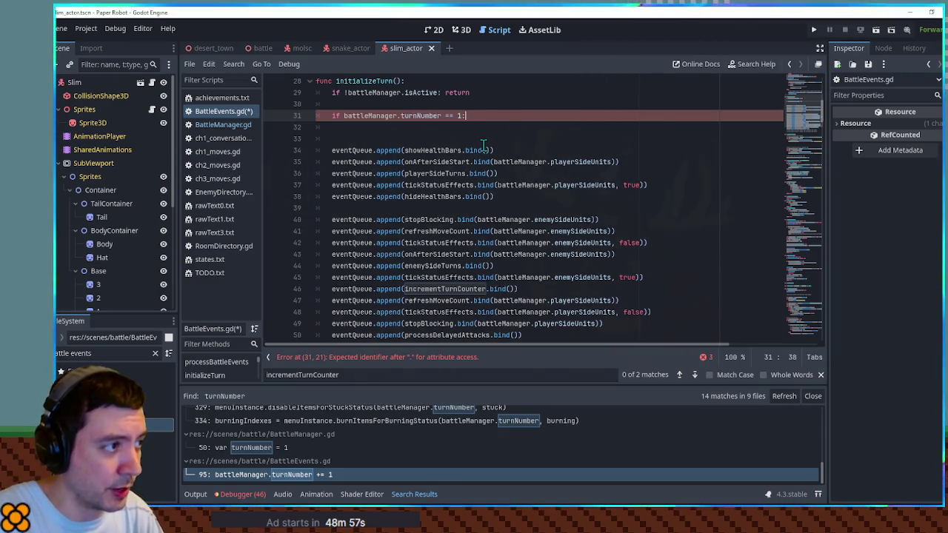
key("Return")
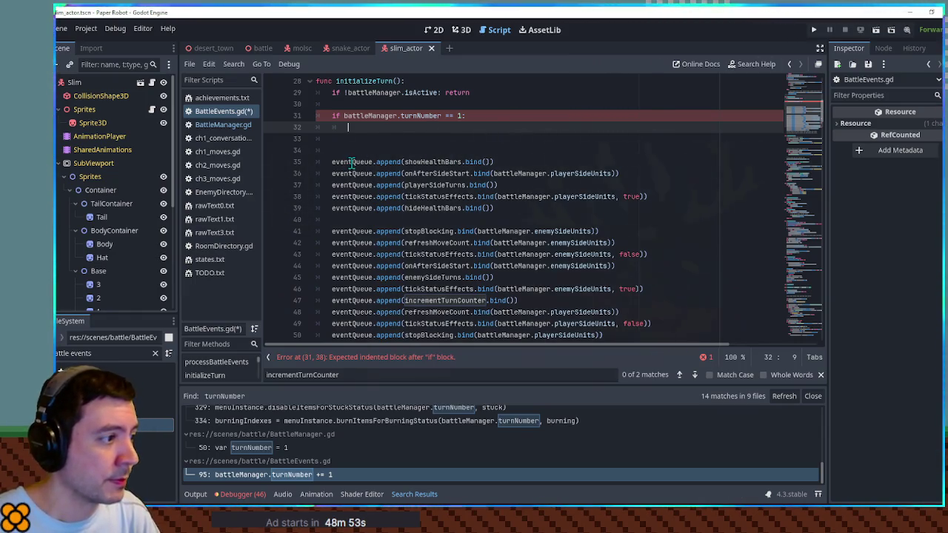
double_click(428, 278)
left_click_drag(658, 280, 658, 271)
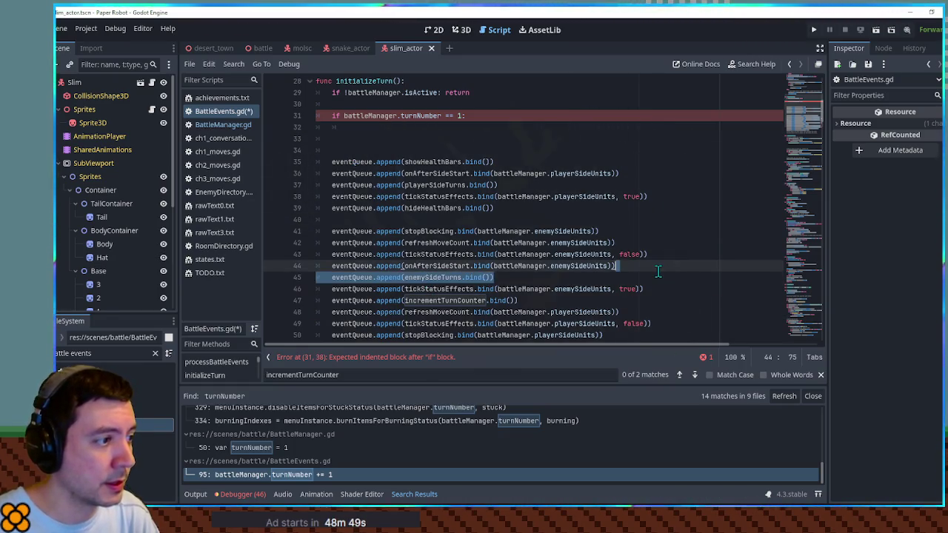
key("ctrl+c")
left_click(499, 118)
key("ctrl+v")
key("Home")
key("Tab")
Delete the surplus blank line below the new turn check.
left_click(356, 140)
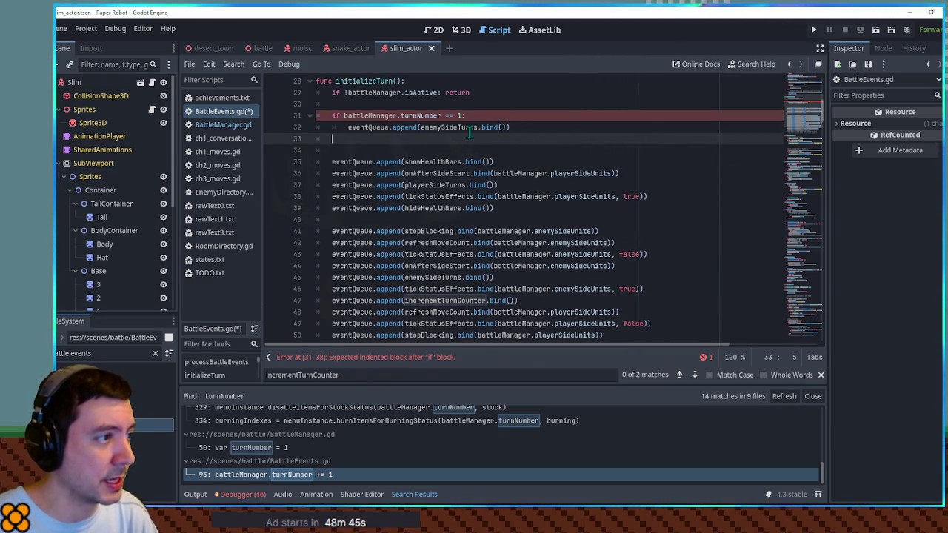
left_click(554, 134)
key("Down")
key("Delete")
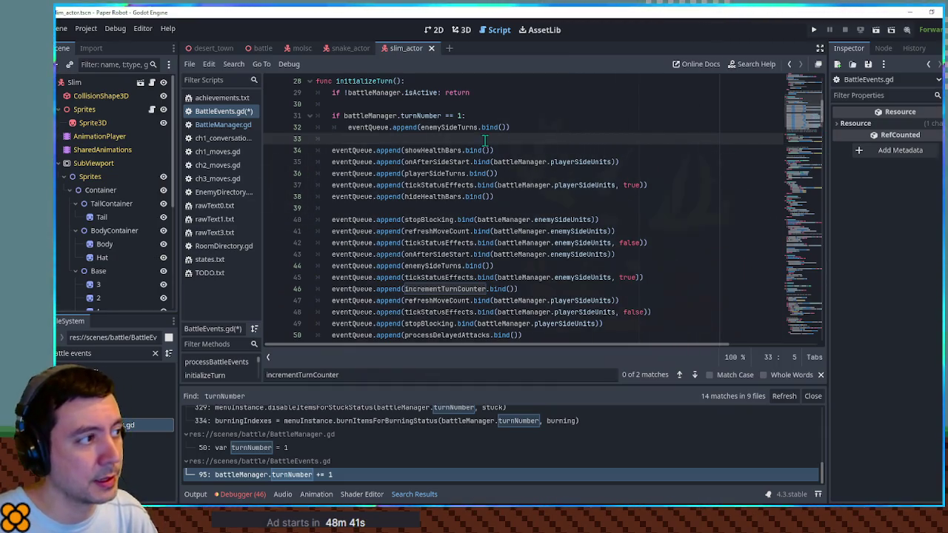
scroll(583, 181, "up", 4)
scroll(584, 181, "down", 4)
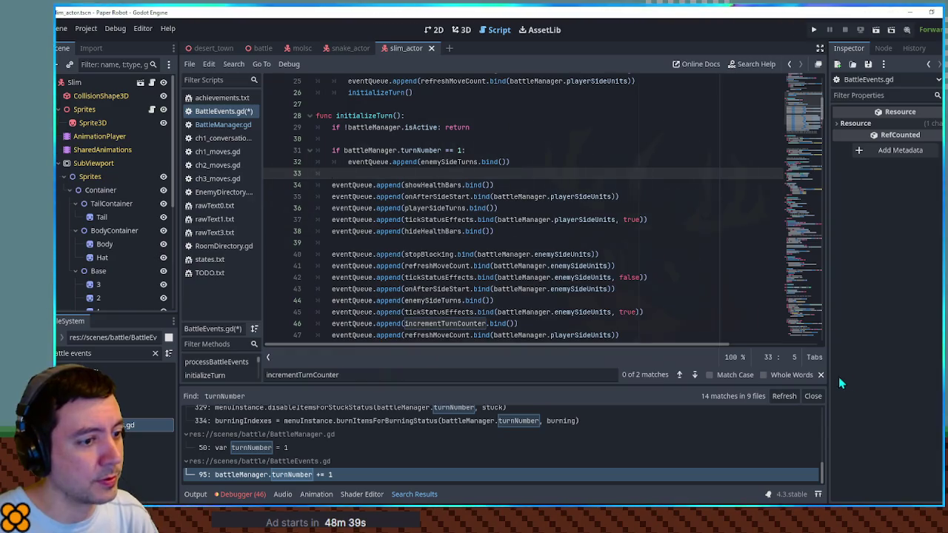
scroll(614, 222, "up", 1)
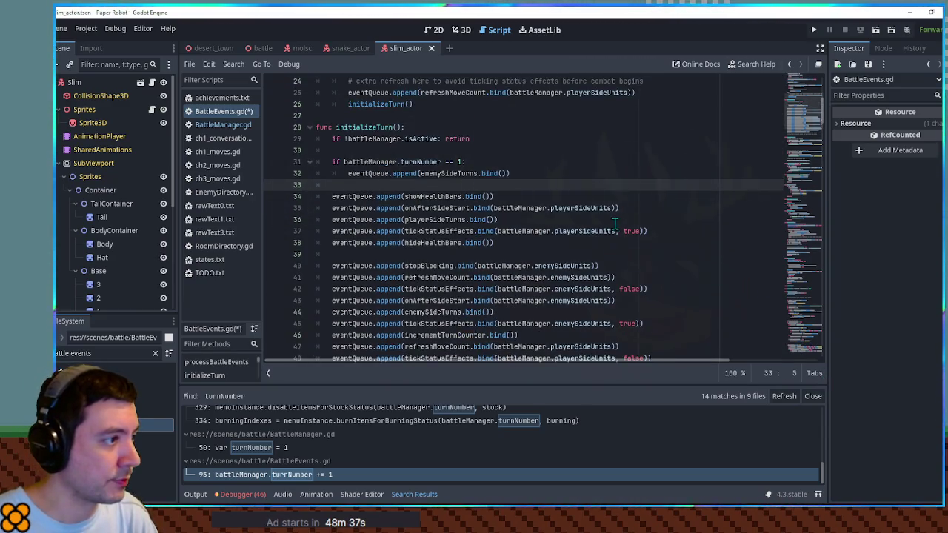
left_click(458, 162)
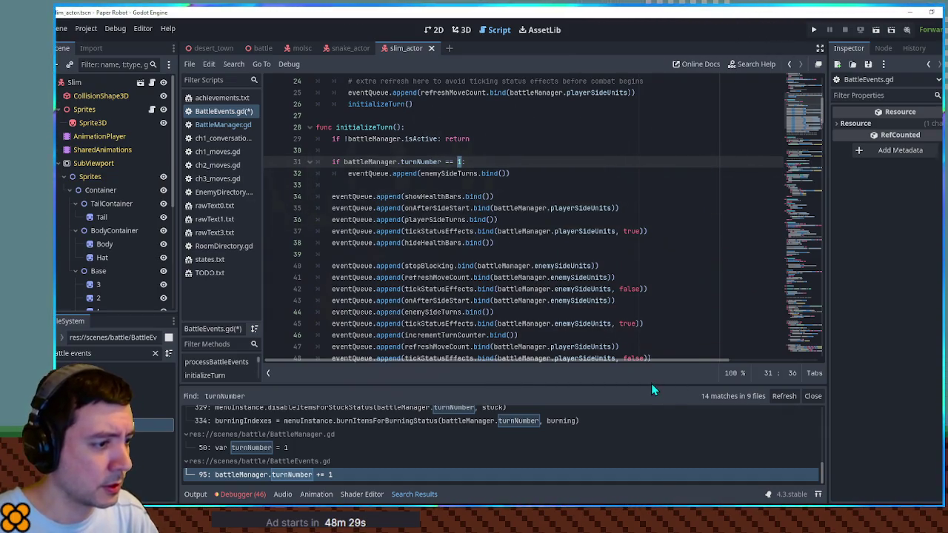
Enlarge the Search Results panel, review the turnNumber matches, and open '50: var turnNumber = 1'.
left_click_drag(578, 383, 545, 201)
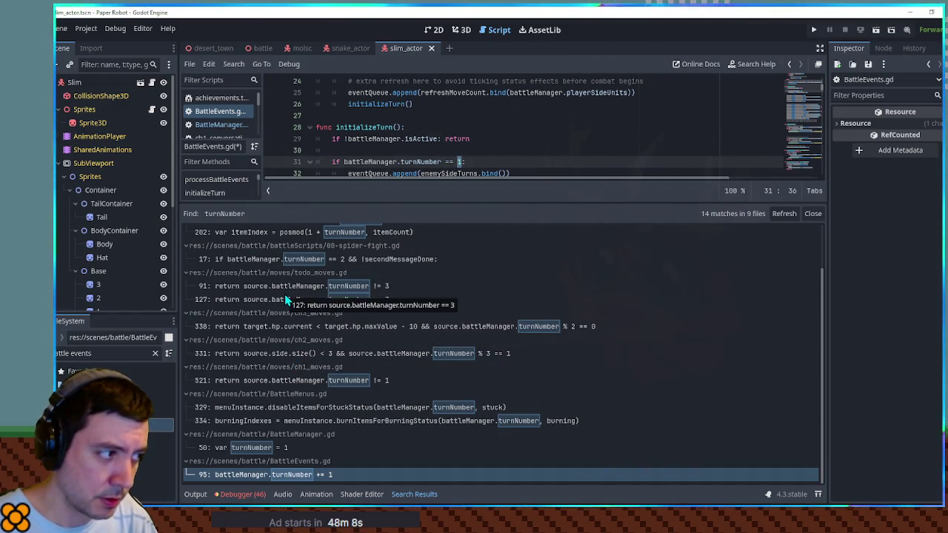
scroll(283, 276, "up", 2)
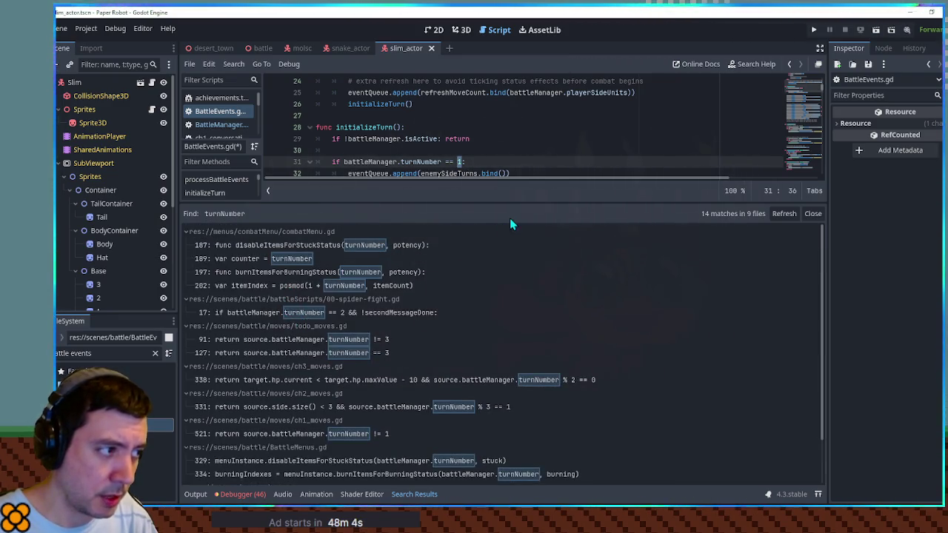
left_click_drag(510, 202, 511, 360)
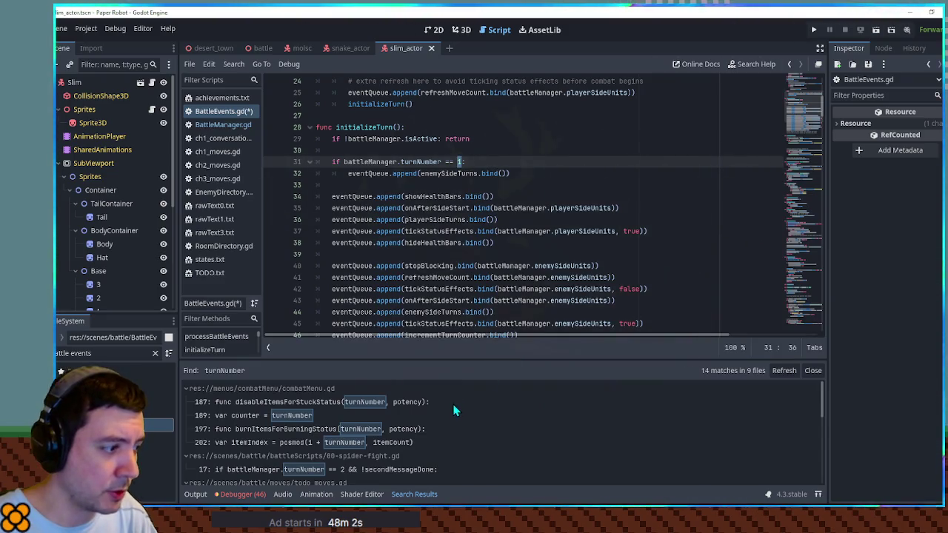
scroll(390, 456, "down", 5)
scroll(390, 455, "down", 2)
left_click(275, 449)
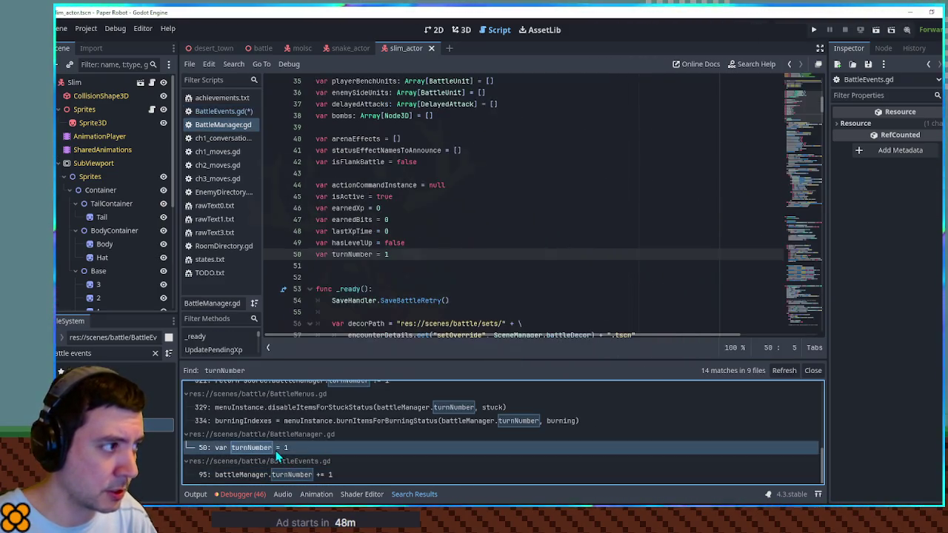
Save BattleManager.gd and change the BattleEvents.gd turn check to turnNumber == 0.
left_click(414, 254)
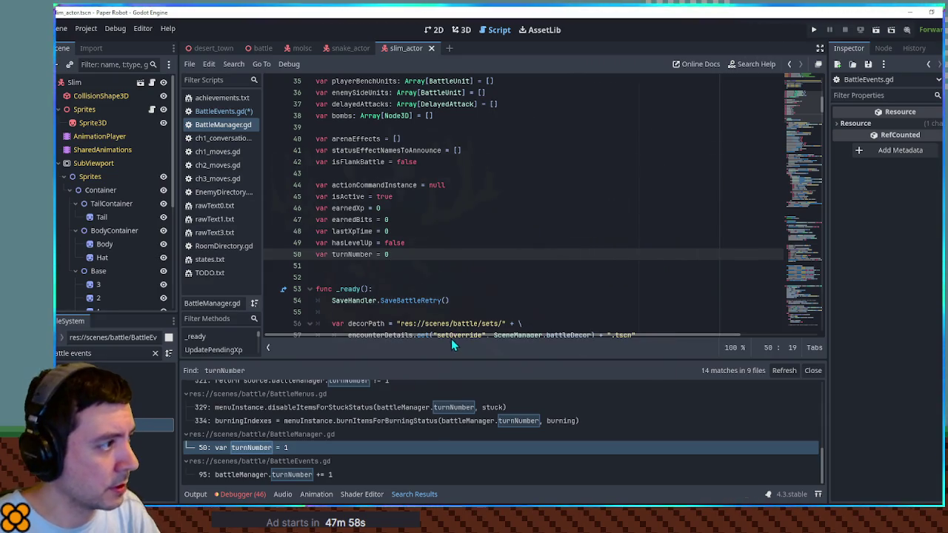
key("ctrl+s")
left_click(219, 112)
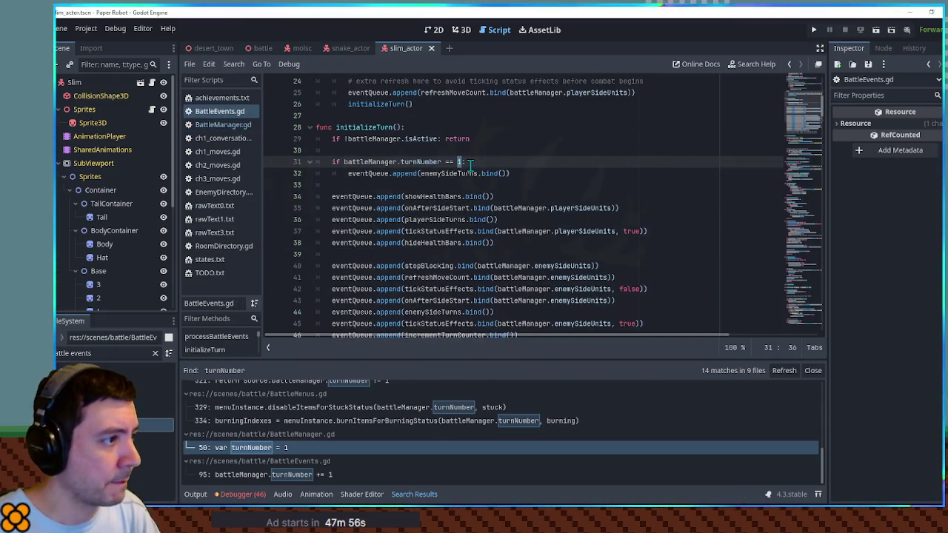
key("BackSpace")
type("0")
scroll(552, 222, "down", 1)
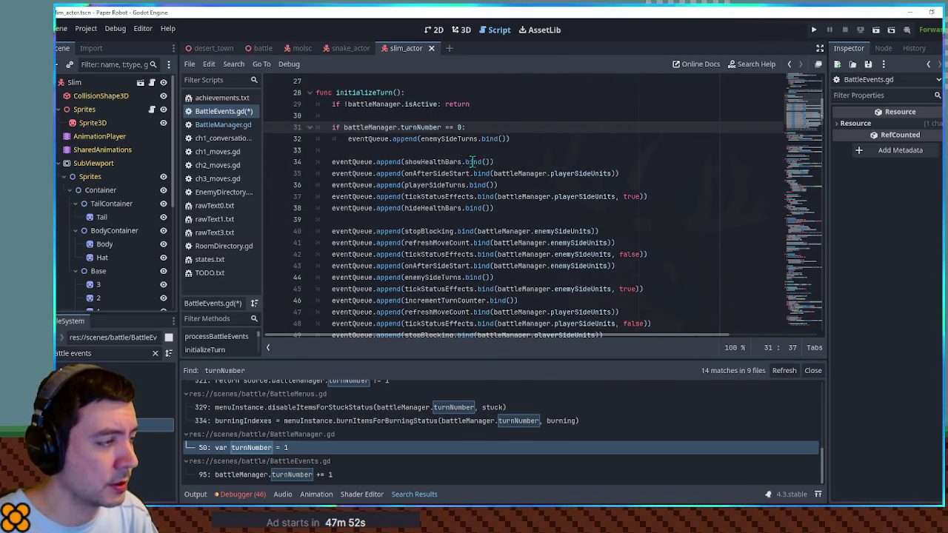
left_click(522, 161)
scroll(482, 207, "down", 1)
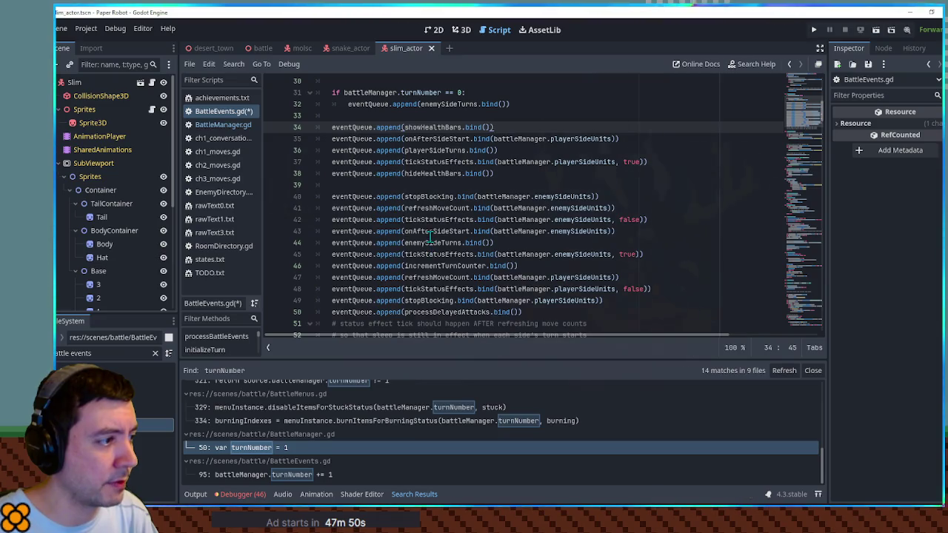
double_click(432, 244)
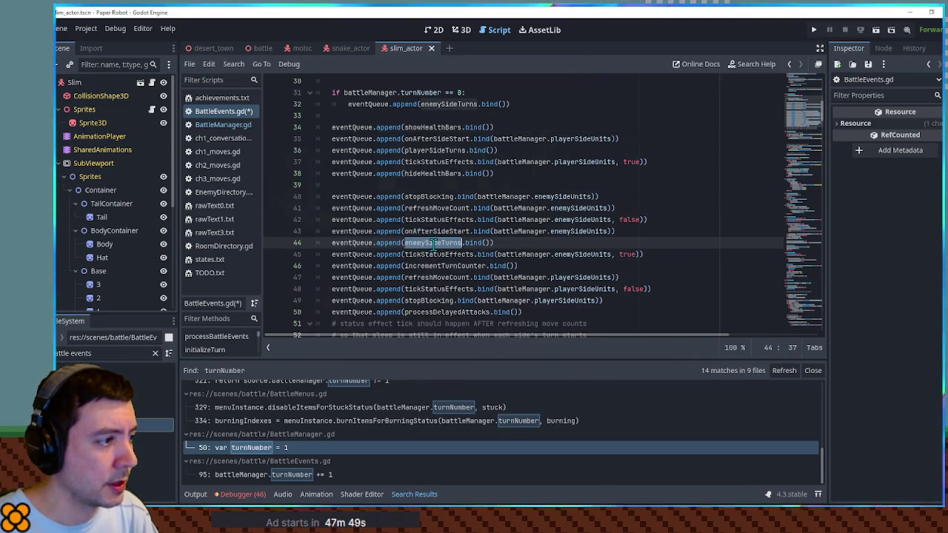
left_click(516, 244)
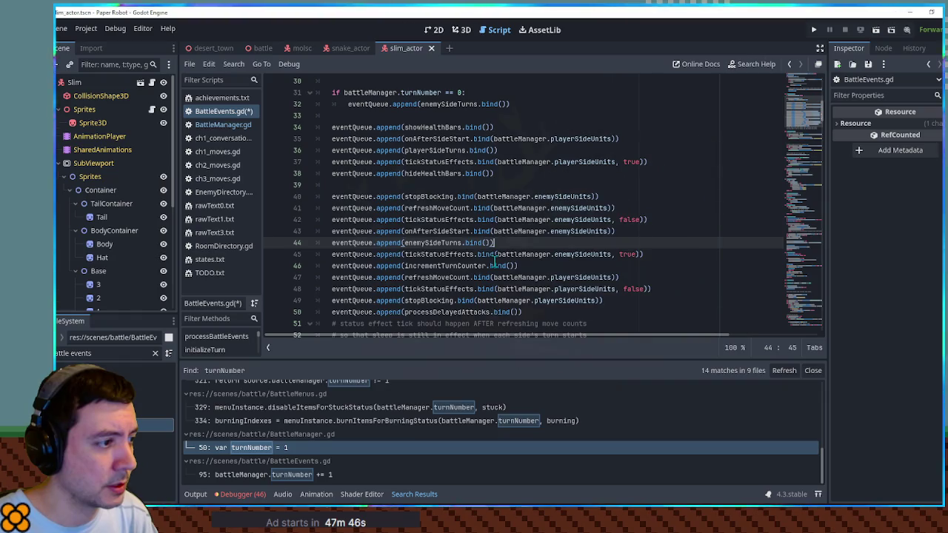
Copy the incrementTurnCounter queue line under the turn-0 enemySideTurns line, indent it, and save.
double_click(450, 267)
left_click_drag(641, 267, 671, 256)
key("ctrl+c")
left_click(522, 105)
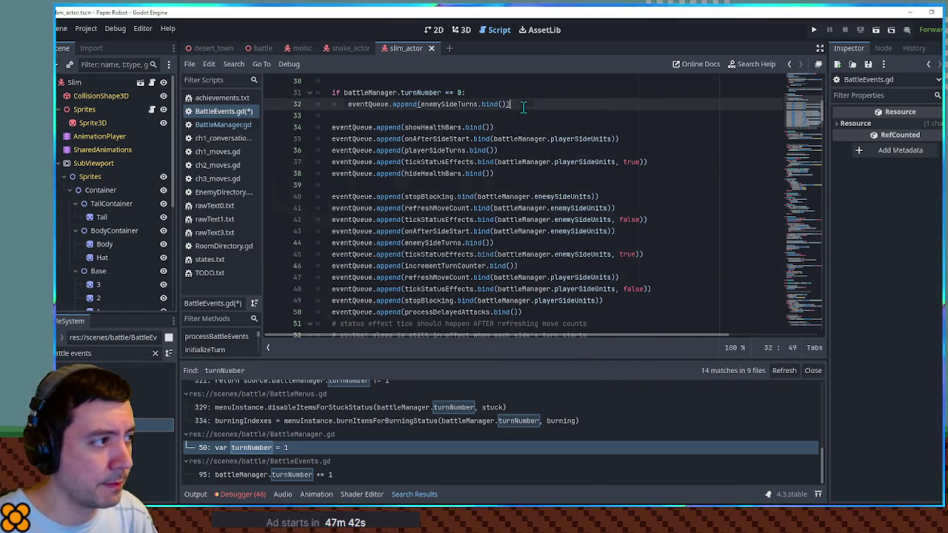
key("ctrl+v")
key("Tab")
key("ctrl+s")
left_click_drag(343, 93, 442, 92)
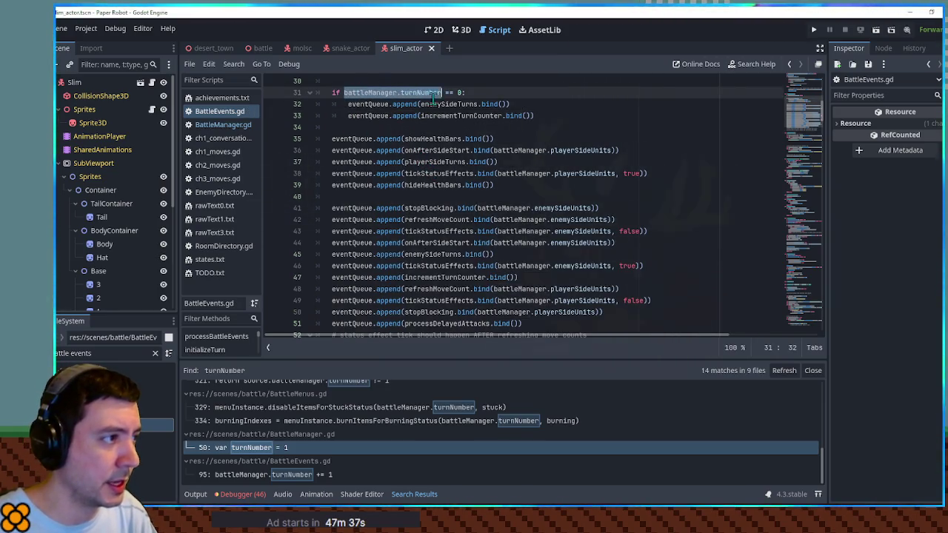
left_click(441, 104, "ctrl")
Inspect the mostRecentUnitToHaveATurn uses and the enemySideTurns call on line 45.
scroll(513, 193, "down", 3)
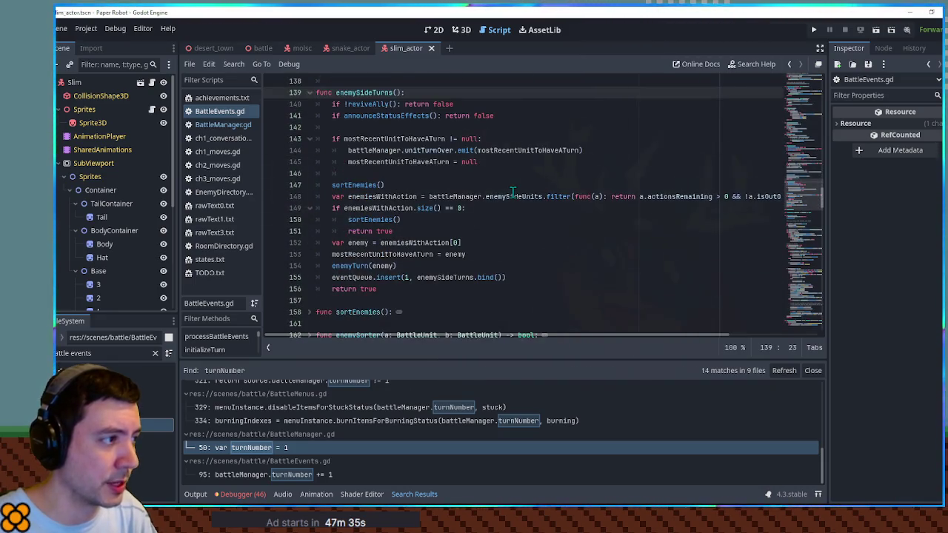
double_click(396, 138)
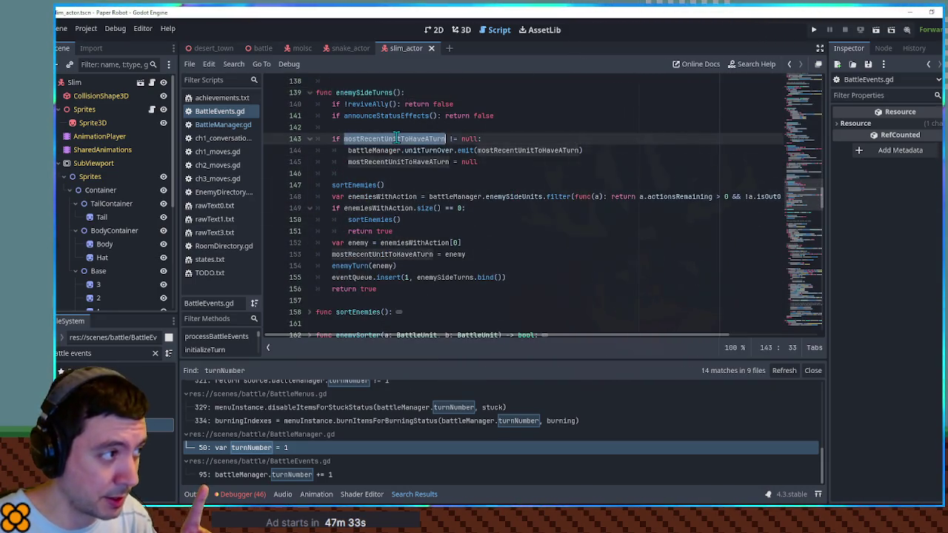
scroll(796, 185, "up", 2)
scroll(805, 157, "up", 8)
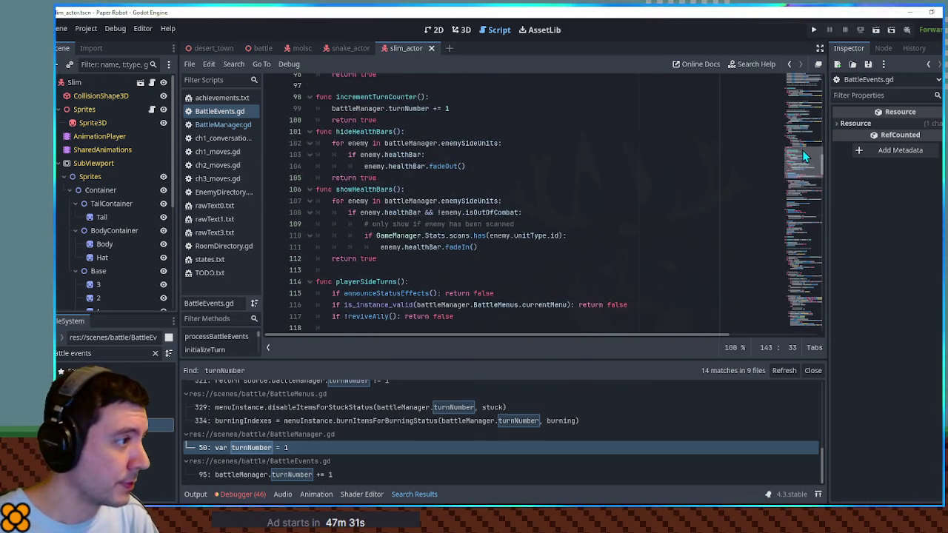
left_click_drag(803, 131, 807, 100)
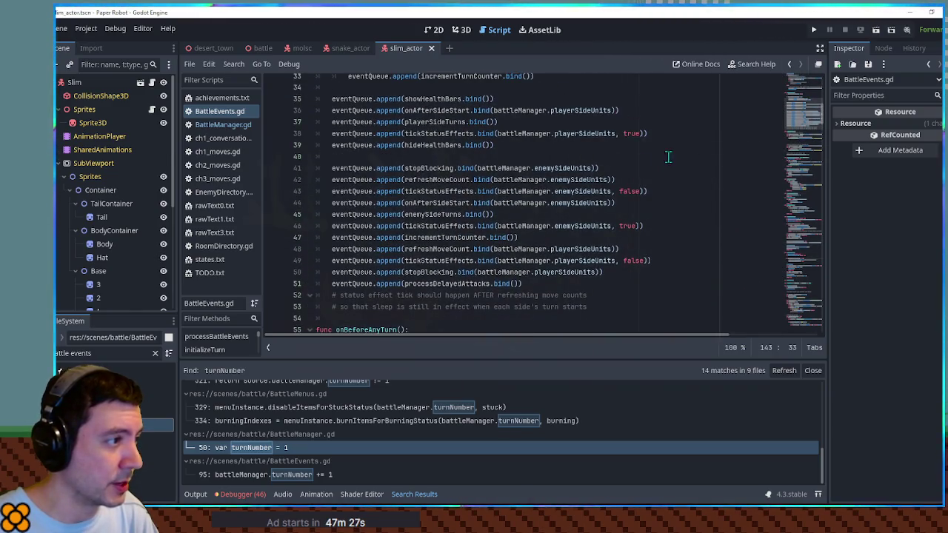
double_click(429, 213)
scroll(472, 241, "up", 1)
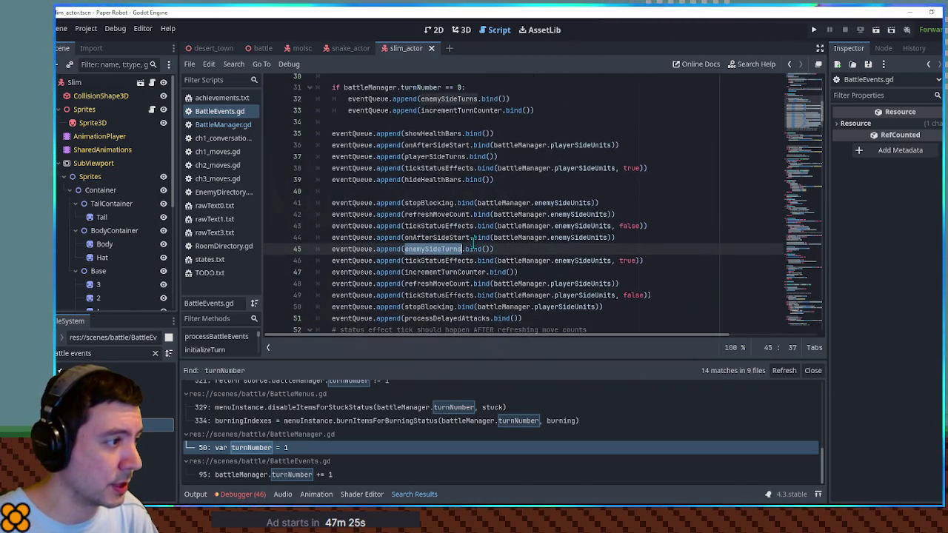
Copy the enemy-side refreshMoveCount line into the turn-0 block and indent it under the if.
double_click(435, 284)
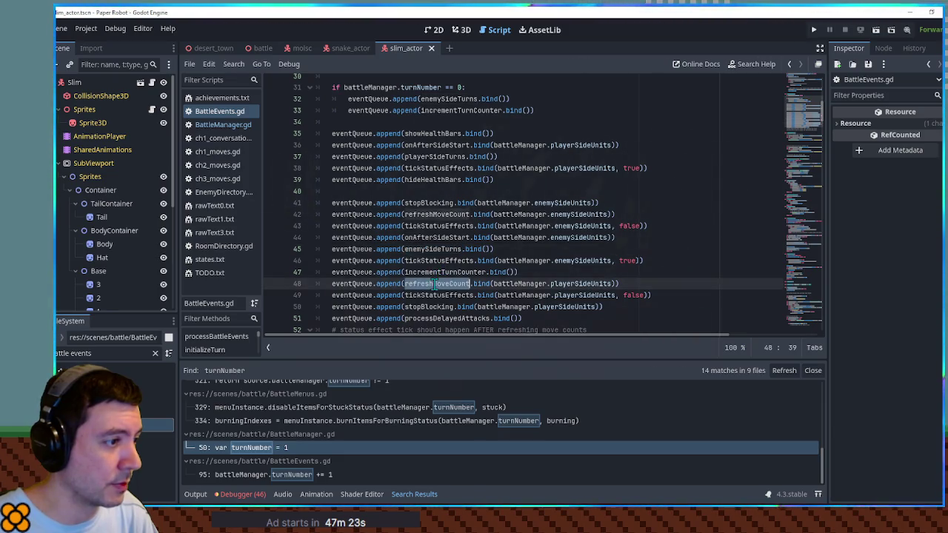
left_click_drag(648, 203, 648, 209)
key("ctrl+c")
left_click(498, 89)
key("ctrl+v")
left_click(331, 99)
key("Tab")
Go to the refreshMoveCount function definition.
left_click(552, 122)
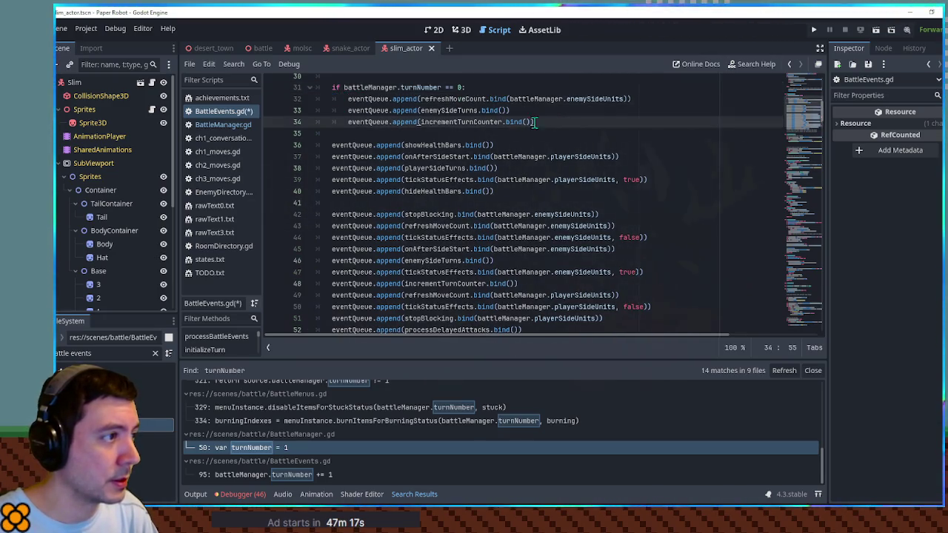
left_click(466, 98)
left_click_drag(344, 87, 443, 87)
left_click(441, 106, "ctrl")
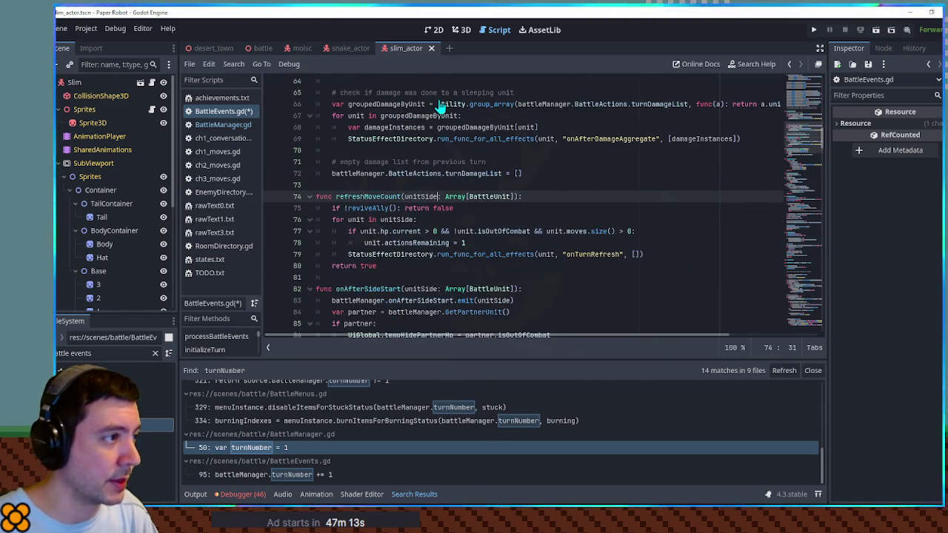
After 'return false' in refreshMoveCount, add an 'if battleManager.turnNumber:' check ending with return.
scroll(323, 182, "down", 1)
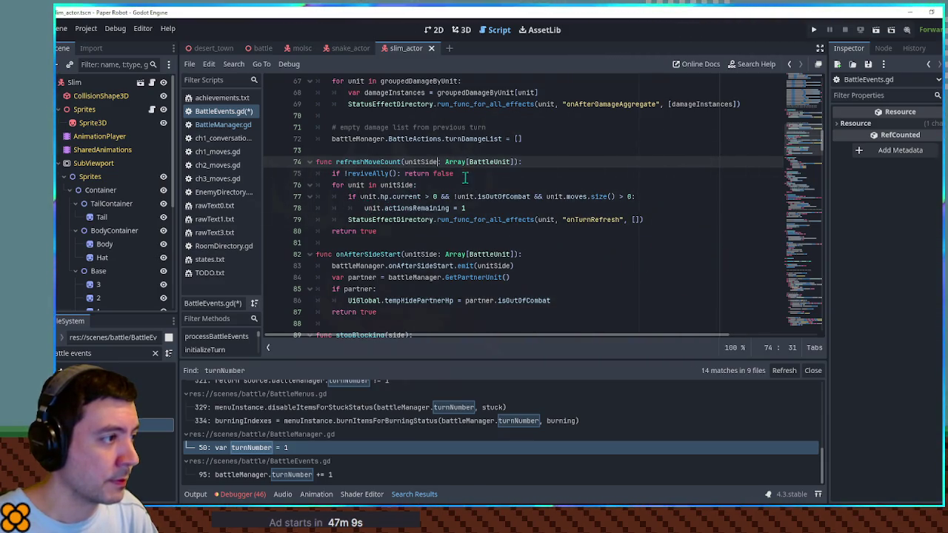
left_click(364, 185)
double_click(393, 186)
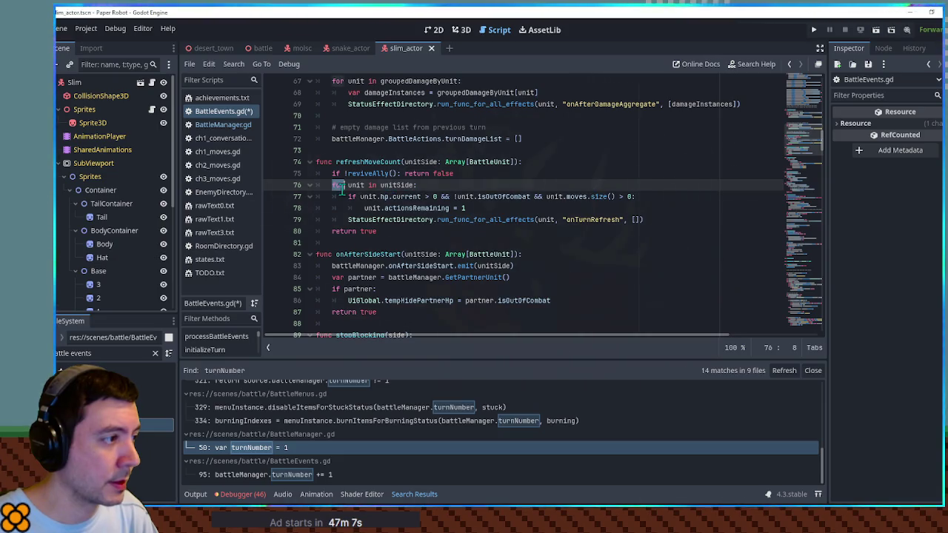
left_click(514, 174)
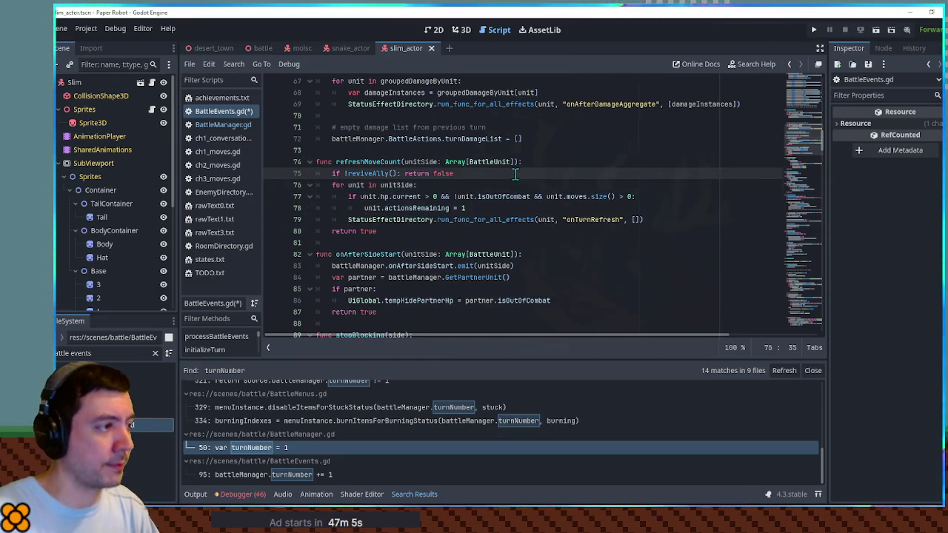
key("Return")
type("if battleManager.turnNumber:")
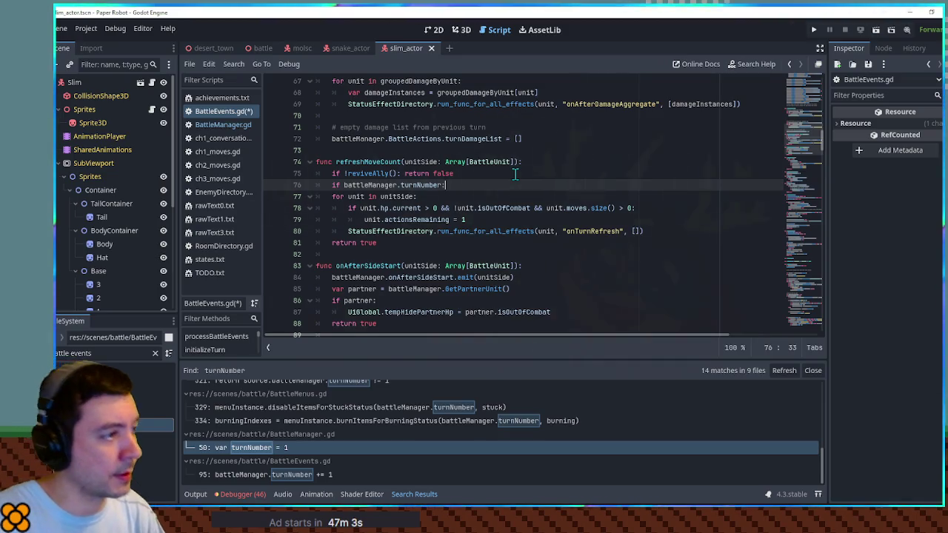
key("Return")
type("return true")
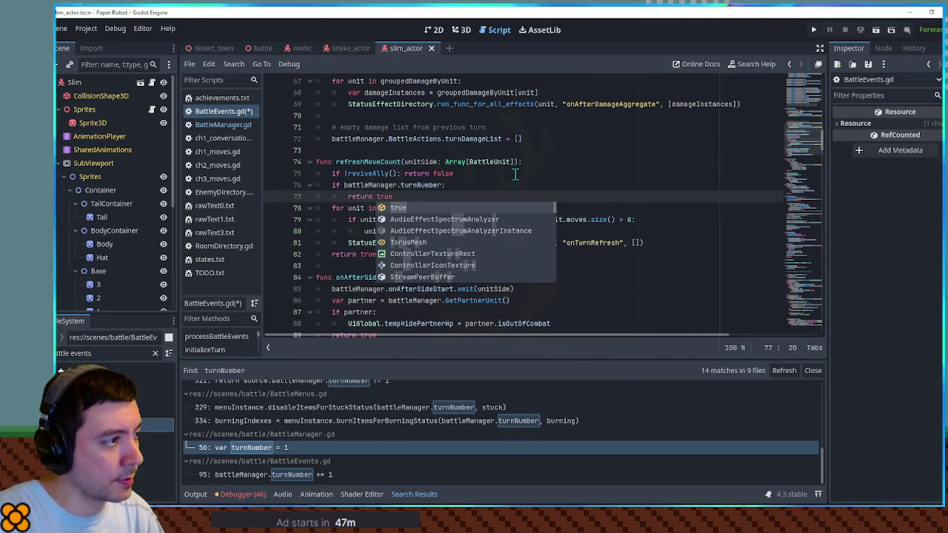
key("Escape")
key("Up")
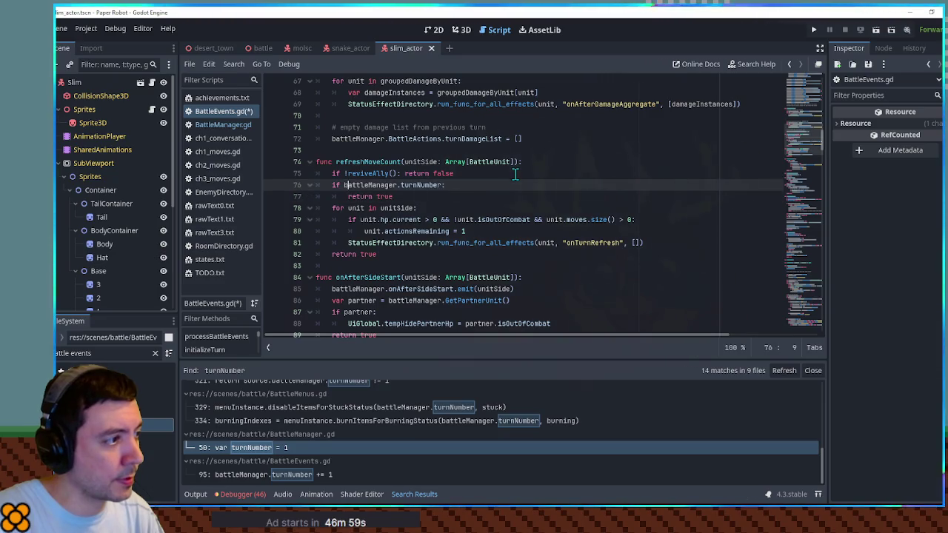
key("Return")
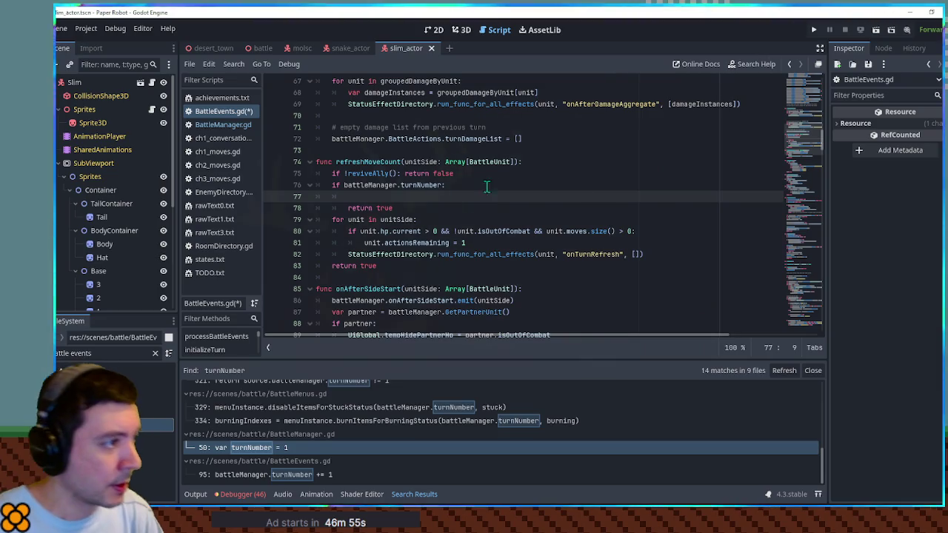
Copy the unit eligibility check and actionsRemaining lines into the new if block.
left_click(434, 221)
left_click(384, 231)
mouse_move(384, 231)
left_mouse_down()
mouse_move(637, 232)
mouse_move(622, 220)
left_mouse_up()
left_click(639, 245)
left_click(454, 185)
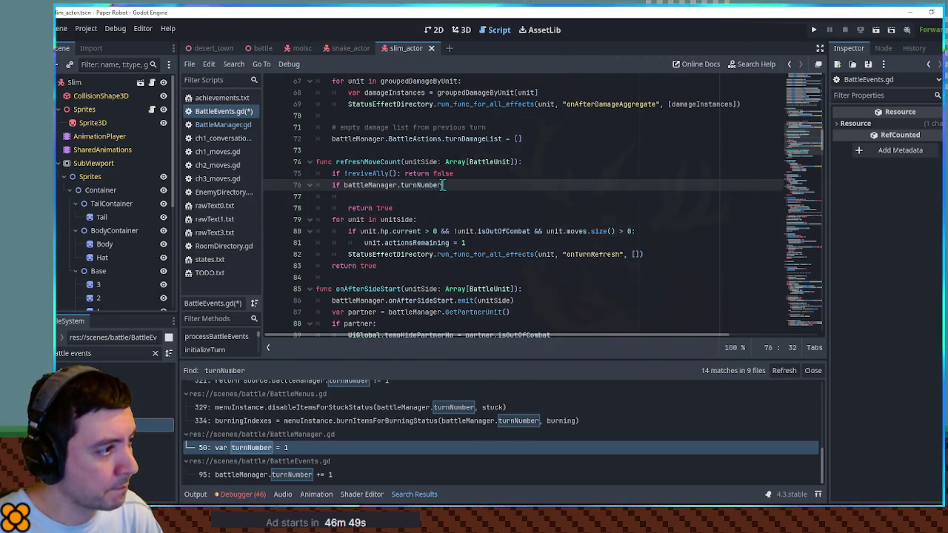
key("ctrl+v")
key("Down")
key("ctrl+shift+k")
left_click(475, 185)
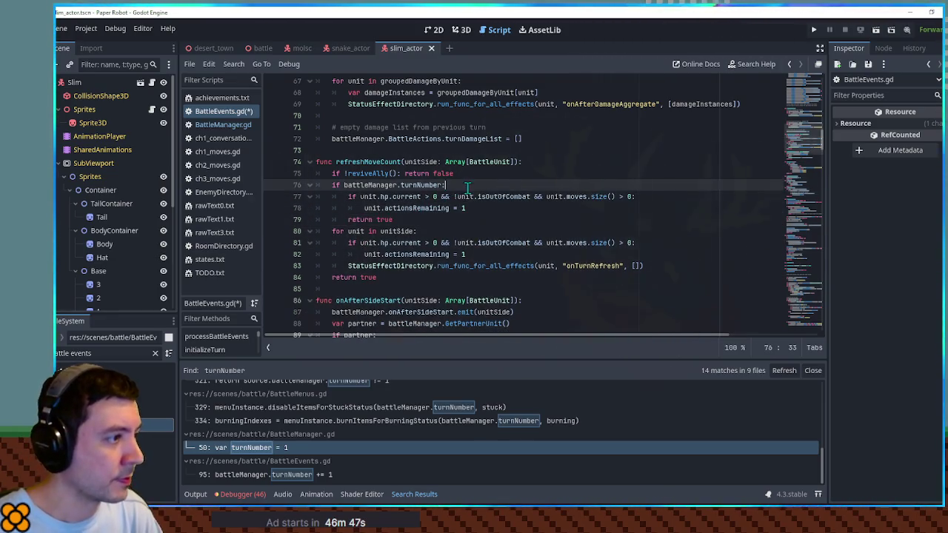
Add blank lines around the block and a '#handle ambush turn' comment above it.
left_click(462, 174)
key("Return")
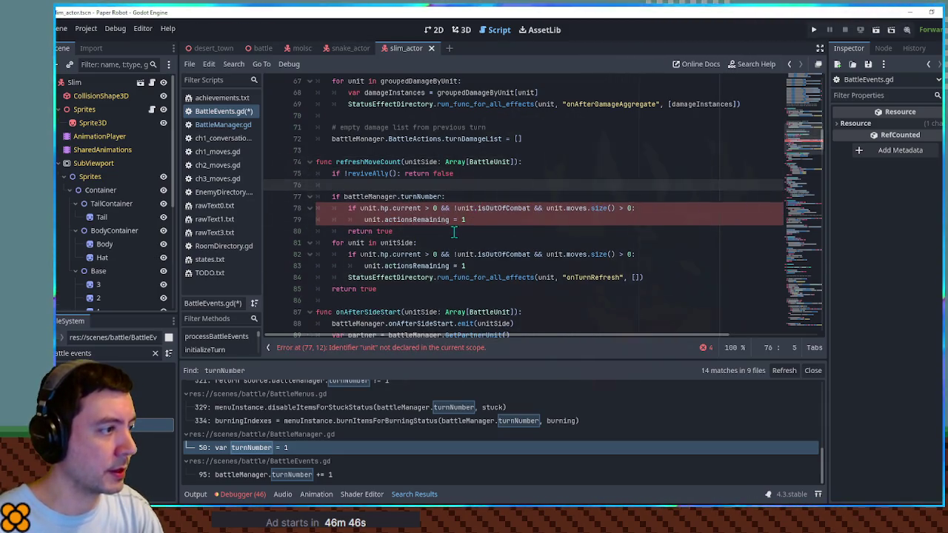
left_click(455, 231)
key("Return")
left_click(449, 186)
key("Return")
type("handle ambush turn")
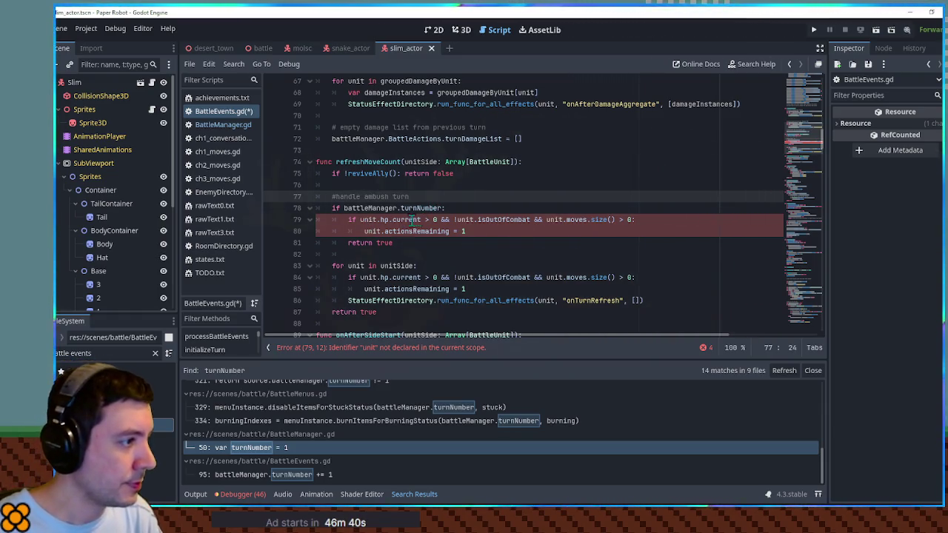
Wrap the copied lines in a pasted 'for unit in unitSide' loop and indent them.
left_click_drag(437, 268, 438, 258)
key("ctrl+c")
left_click(452, 209)
key("ctrl+v")
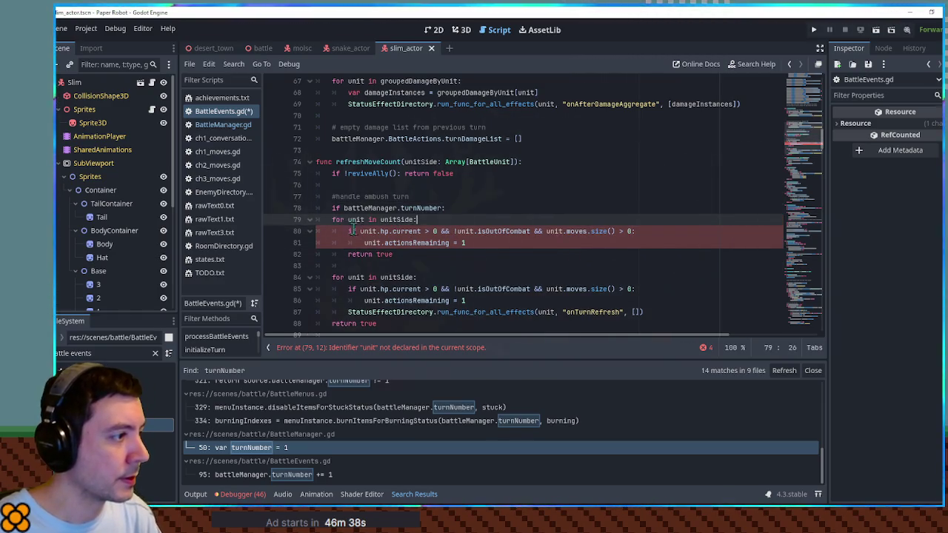
left_click_drag(330, 219, 367, 243)
key("Tab")
left_click(435, 231)
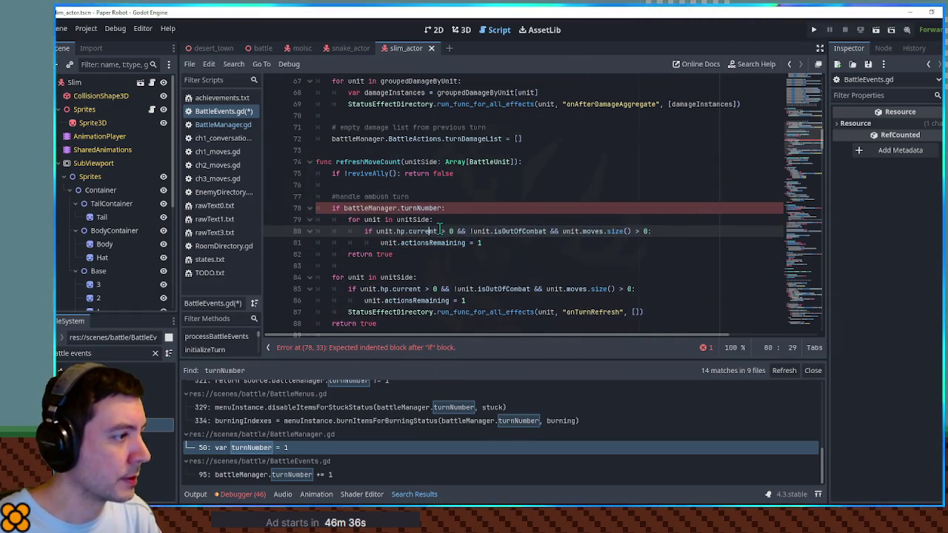
Compare the moves condition in the ambush and normal loops, then search the script for unitType.
double_click(595, 231)
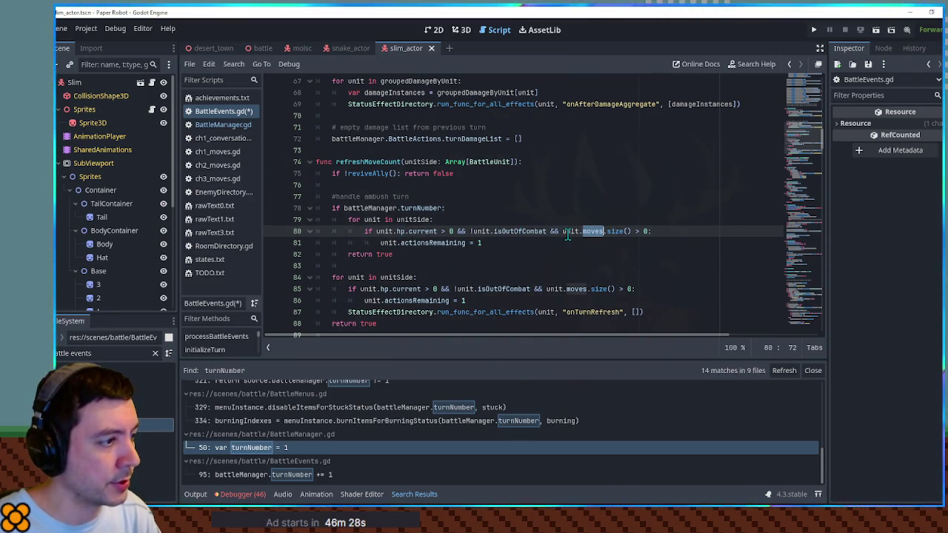
double_click(576, 288)
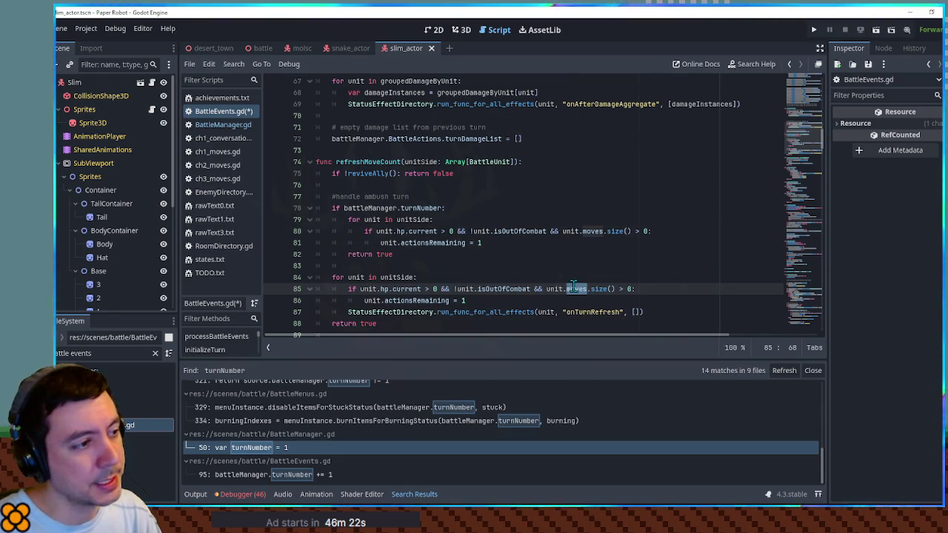
key("ctrl+f")
Find and copy the unitType.get("useFreshMoves", false) lookup on line 214.
type("unittype")
left_click(546, 196)
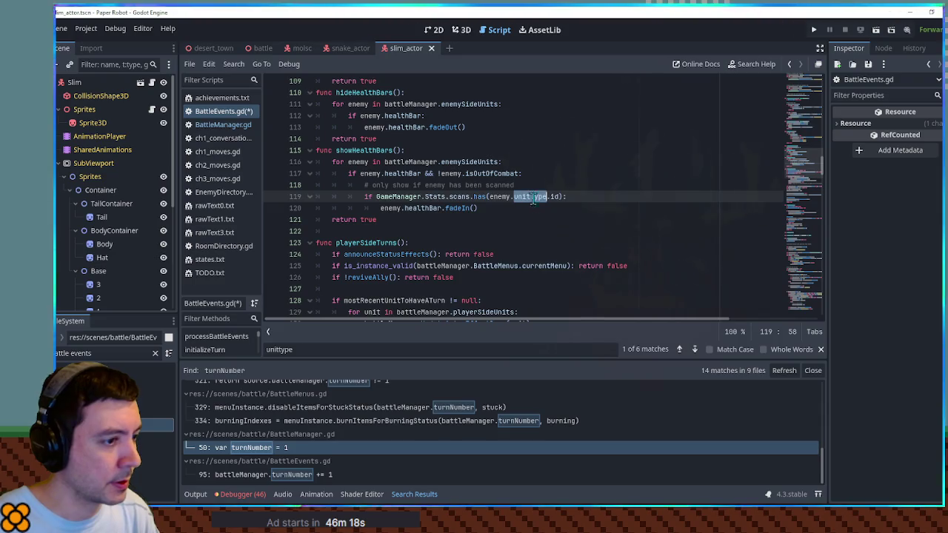
left_click(694, 349)
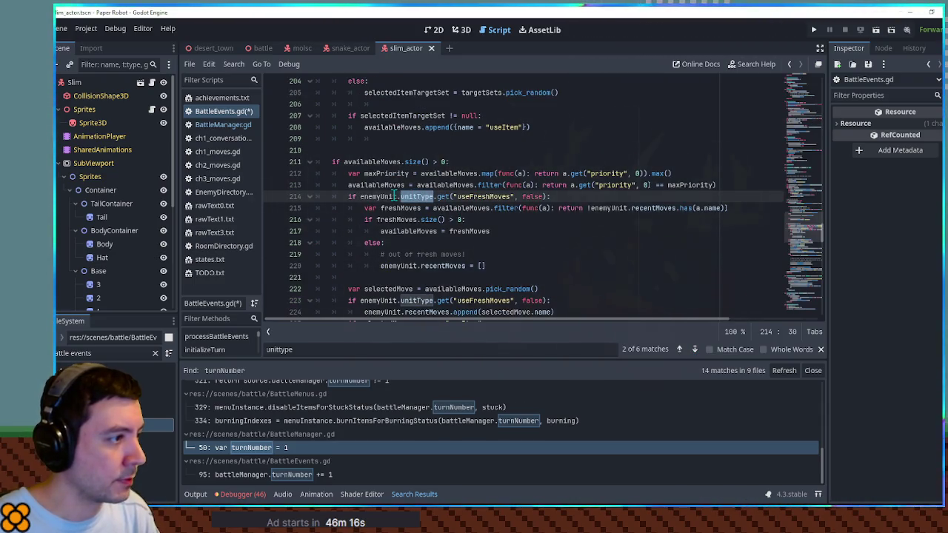
left_click_drag(413, 197, 547, 196)
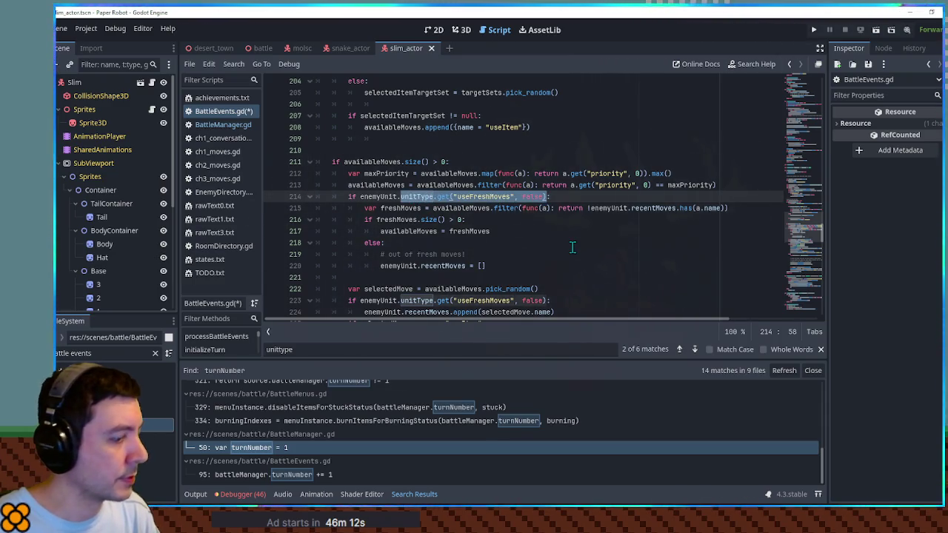
Paste the lookup over 'moves' in the line 80 ambush check, changing the default to [].
key("alt+Left")
scroll(443, 141, "up", 2)
left_click(522, 162)
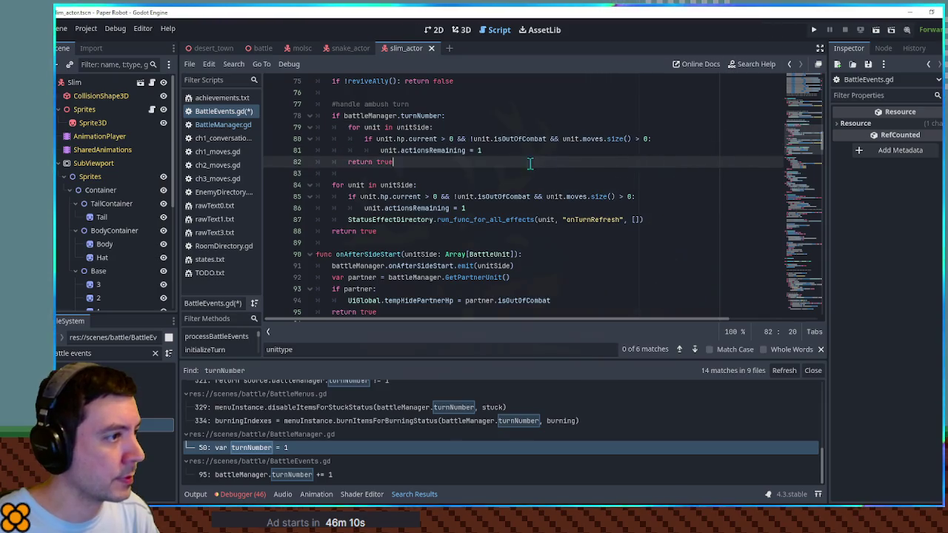
left_click(593, 139)
key("ctrl+v")
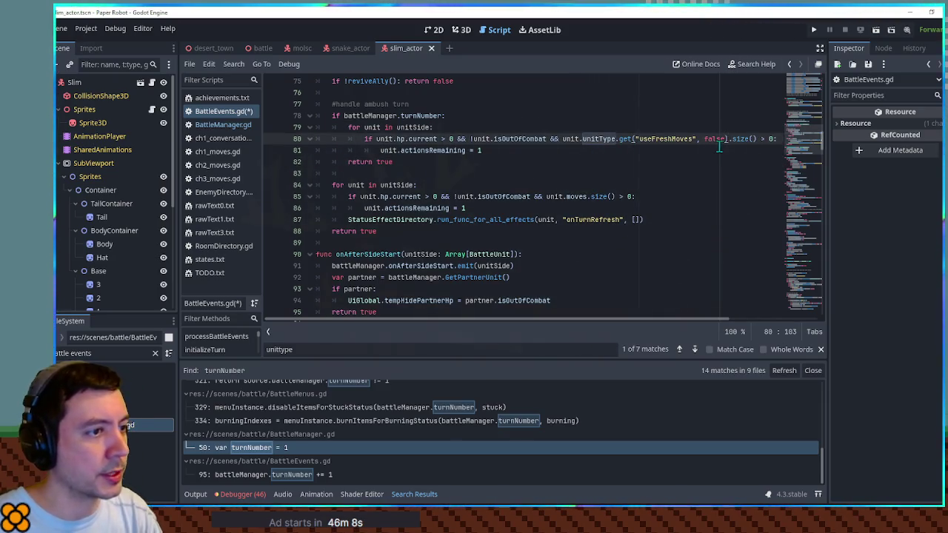
double_click(713, 139)
type("[]")
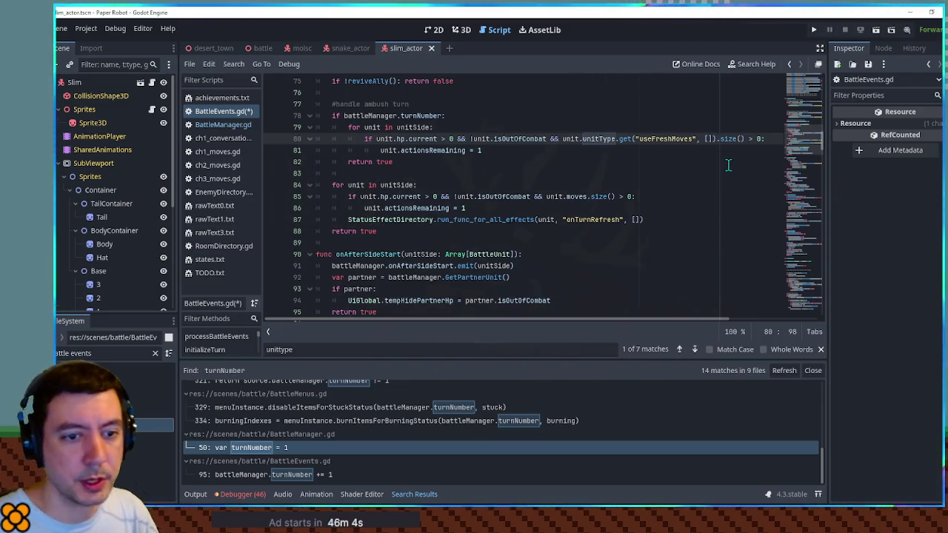
Copy ambushMoves from Piggle in EnemyDirectory.gd and paste it over useFreshMoves on line 80.
left_click(220, 194)
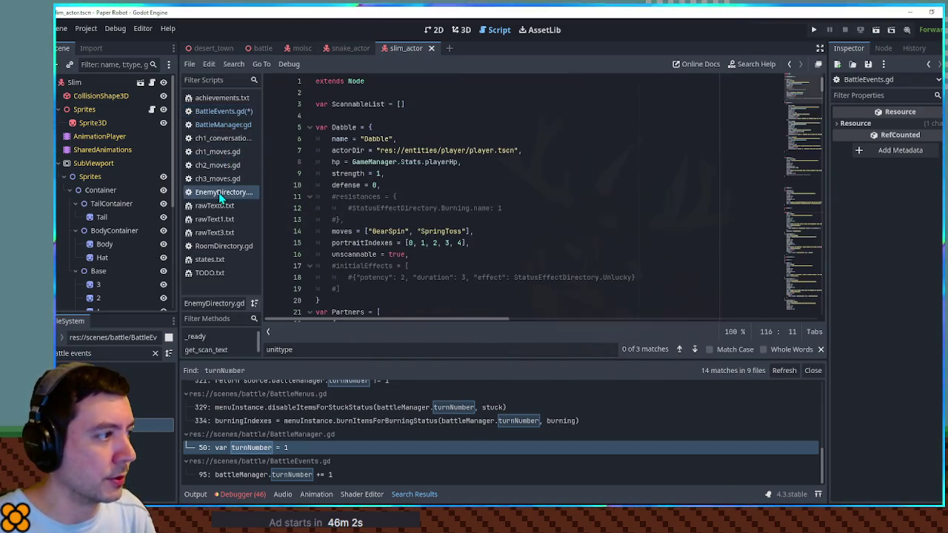
scroll(483, 204, "down", 12)
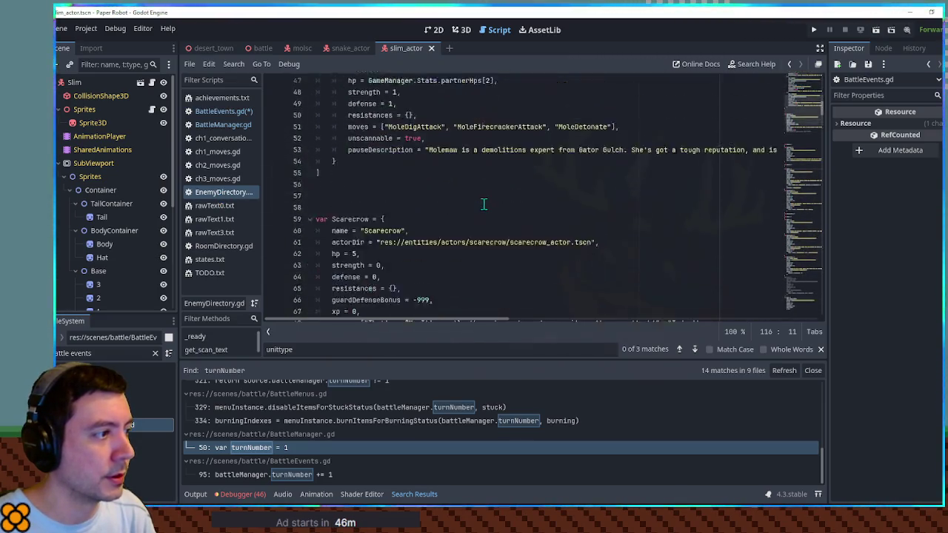
scroll(483, 204, "down", 15)
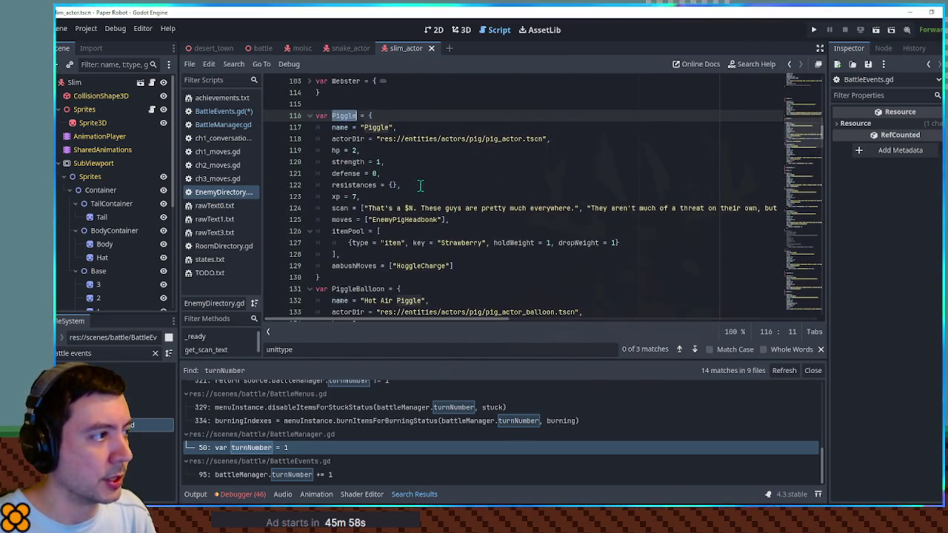
double_click(370, 265)
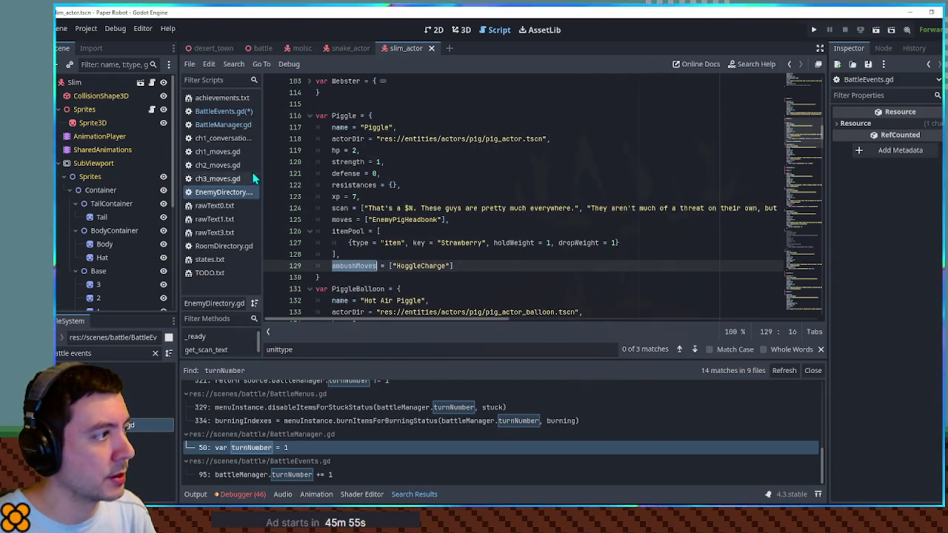
left_click(222, 113)
double_click(656, 139)
key("ctrl+v")
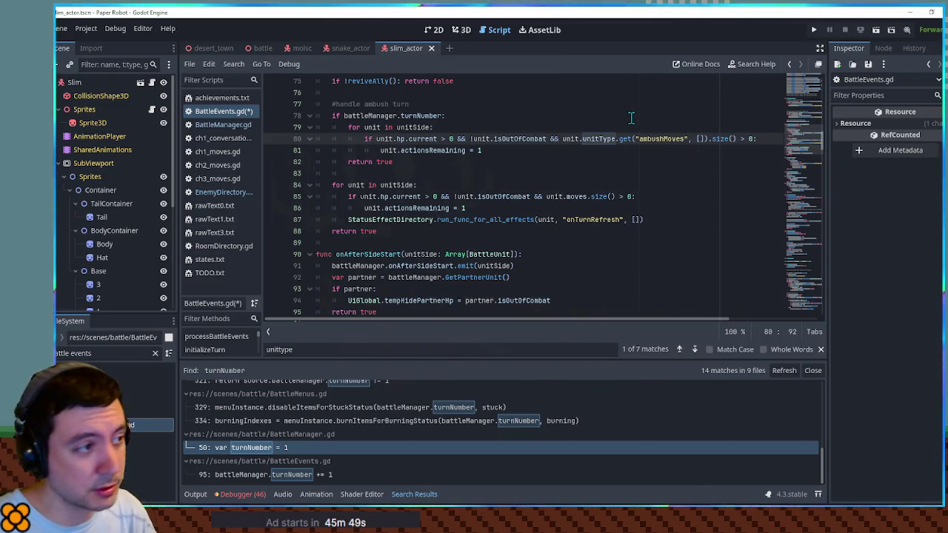
Limit the ambush block on line 78 to battleManager.turnNumber == 0 and save BattleEvents.gd.
left_click(631, 118)
left_click(494, 149)
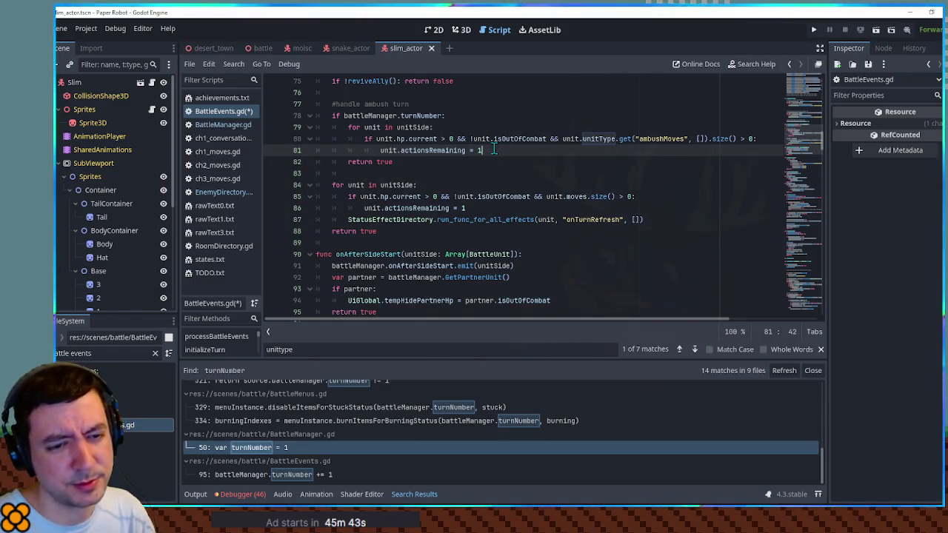
left_click(446, 117)
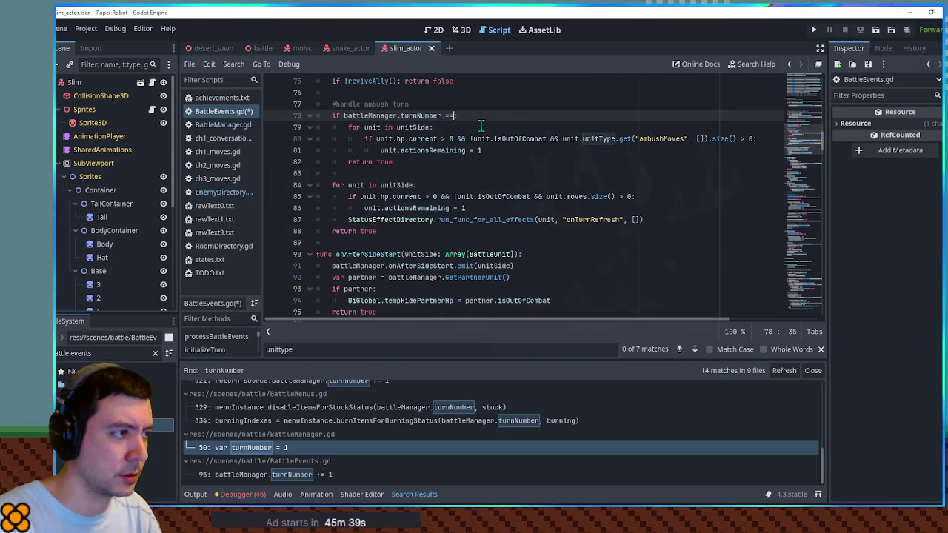
scroll(482, 126, "up", 2)
left_click(495, 194)
scroll(803, 119, "up", 7)
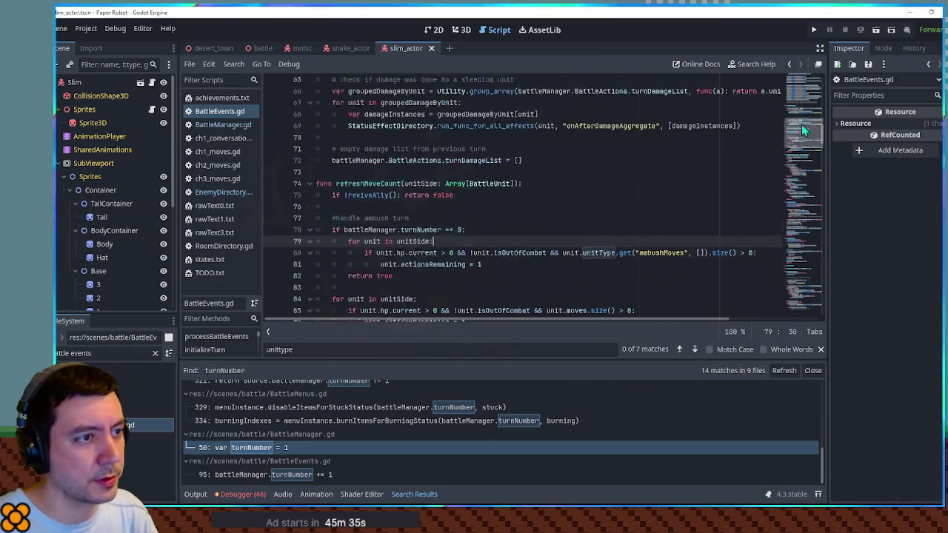
scroll(803, 120, "up", 8)
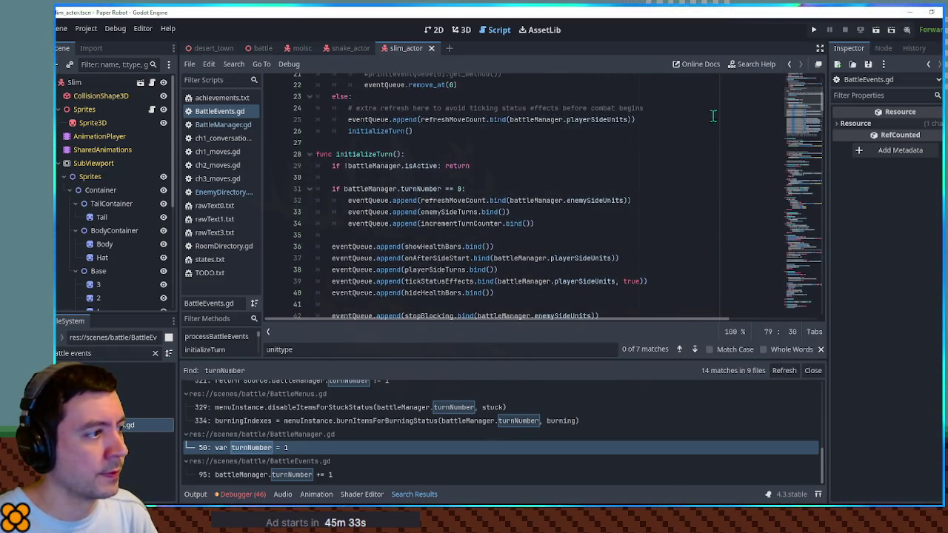
Go from the turn-zero event queue to the enemySideTurns function definition.
left_click(447, 201)
left_click(449, 212)
double_click(460, 223)
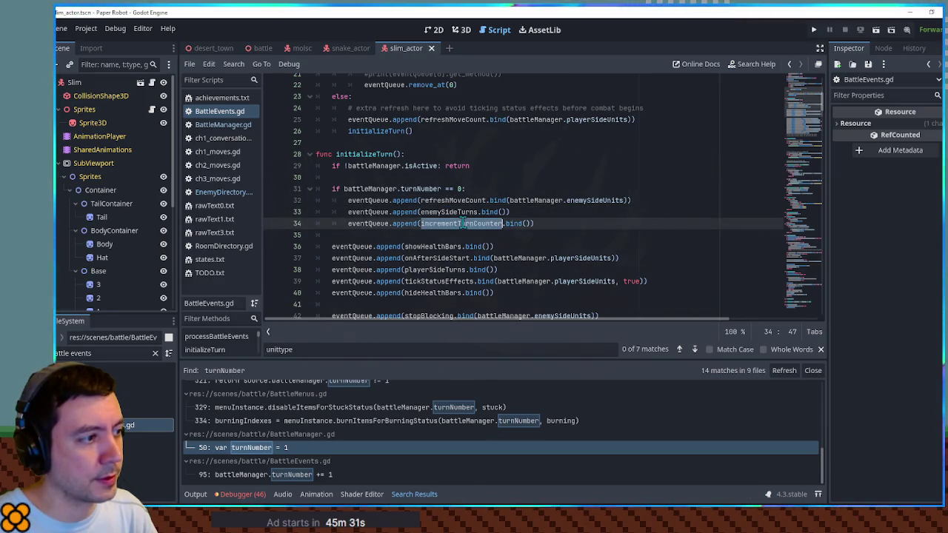
left_click(459, 212)
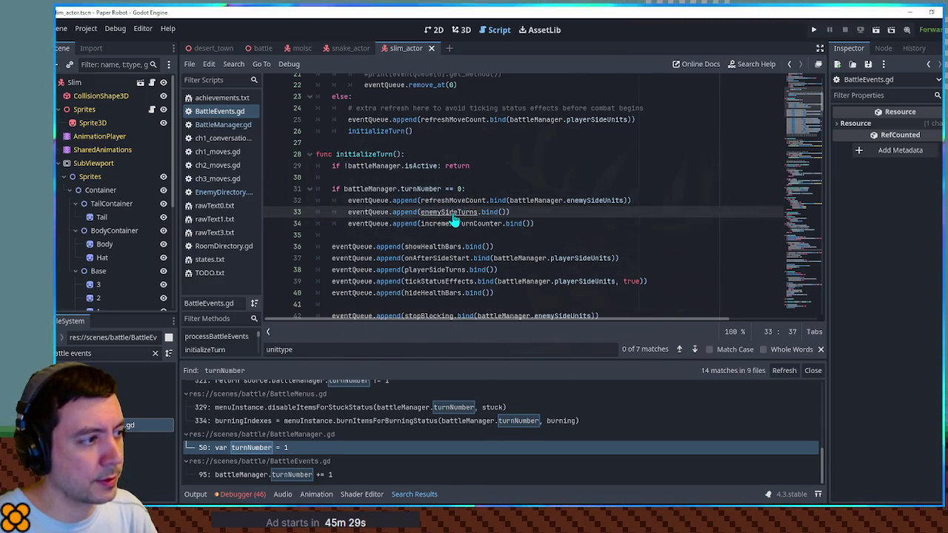
left_click(454, 215, "ctrl")
Read through enemySideTurns, past announceStatusEffects and enemiesWithAction, to the enemyTurn call.
scroll(524, 215, "down", 4)
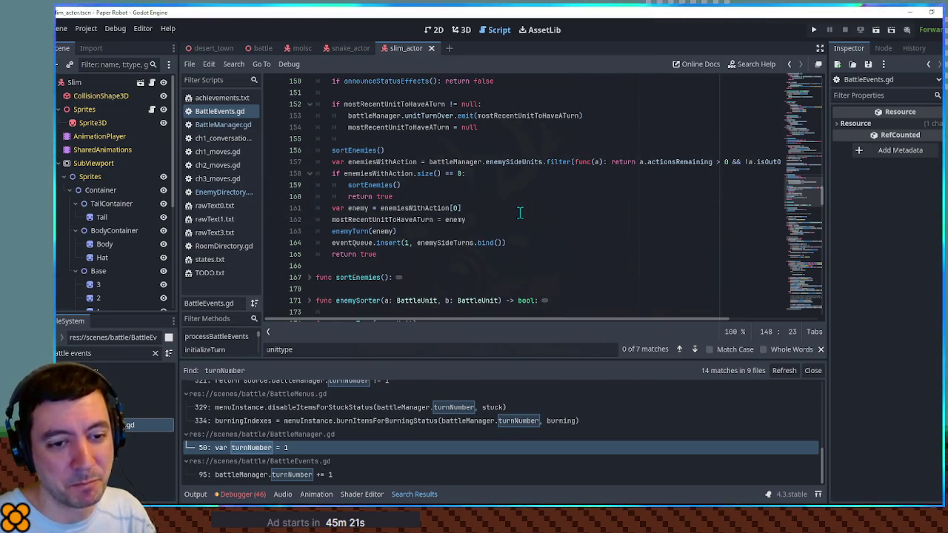
scroll(517, 211, "up", 2)
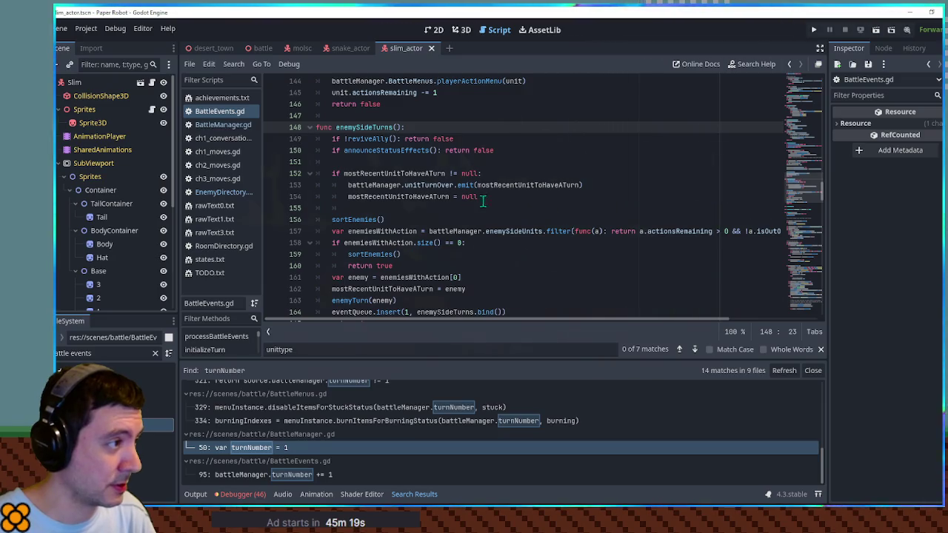
double_click(386, 151)
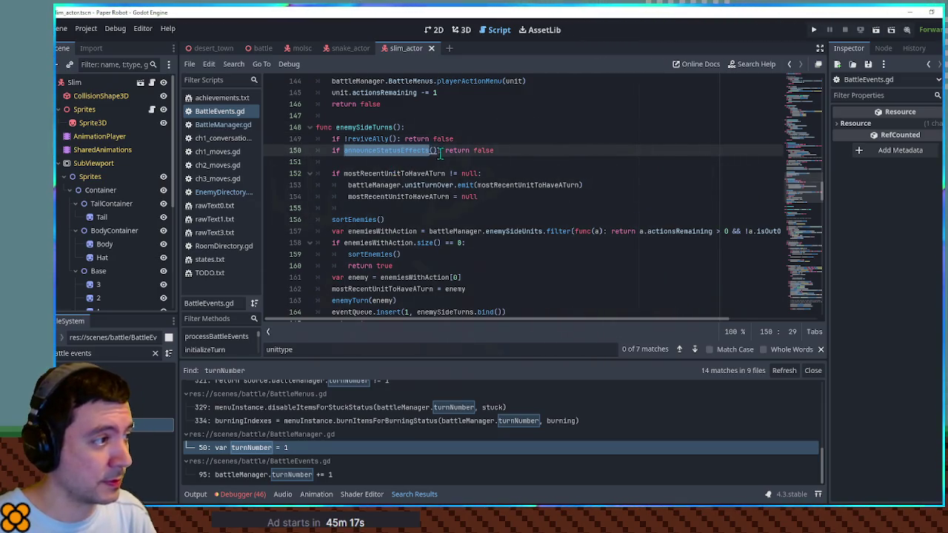
scroll(370, 215, "down", 3)
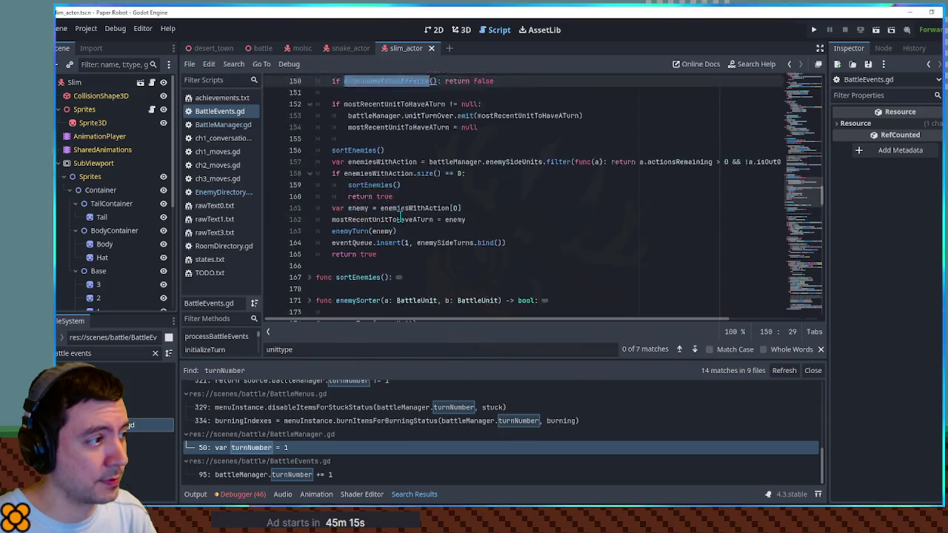
double_click(363, 128)
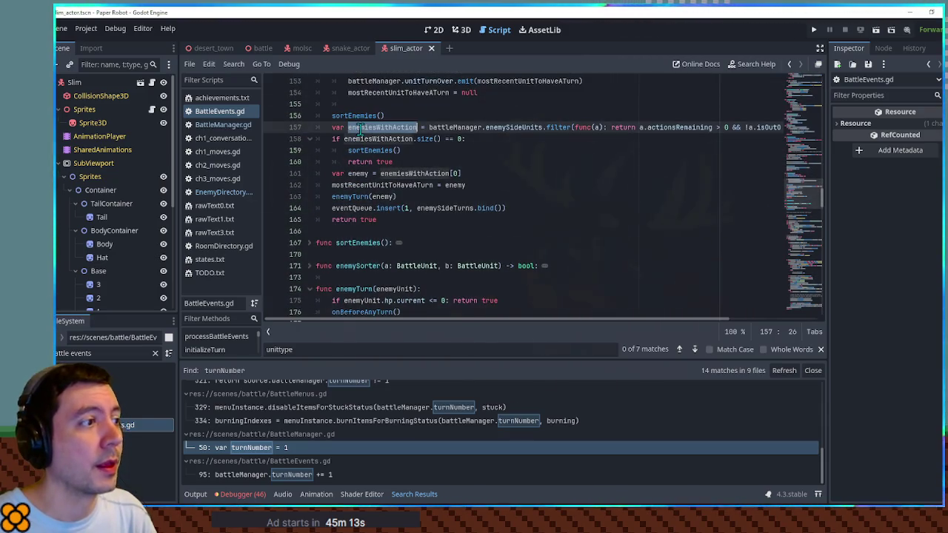
double_click(352, 196)
scroll(410, 207, "down", 7)
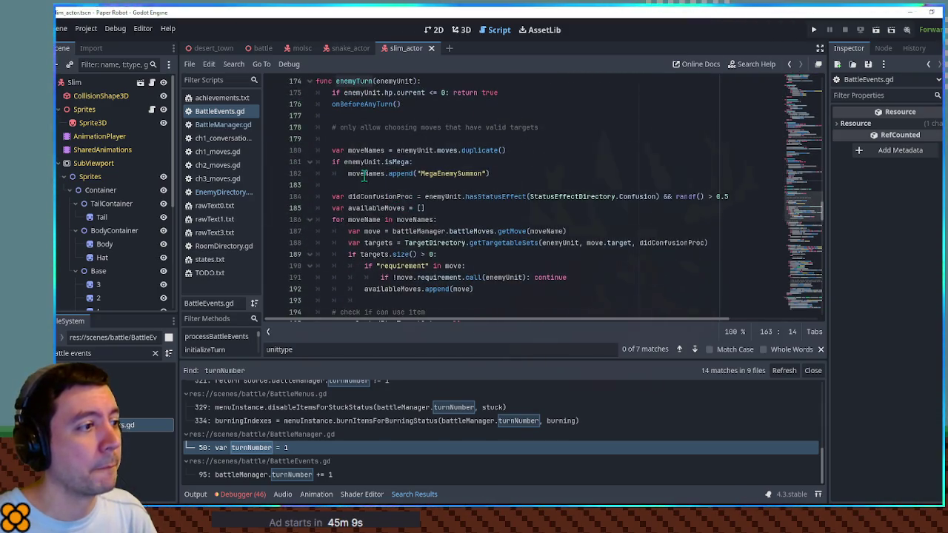
scroll(368, 177, "up", 1)
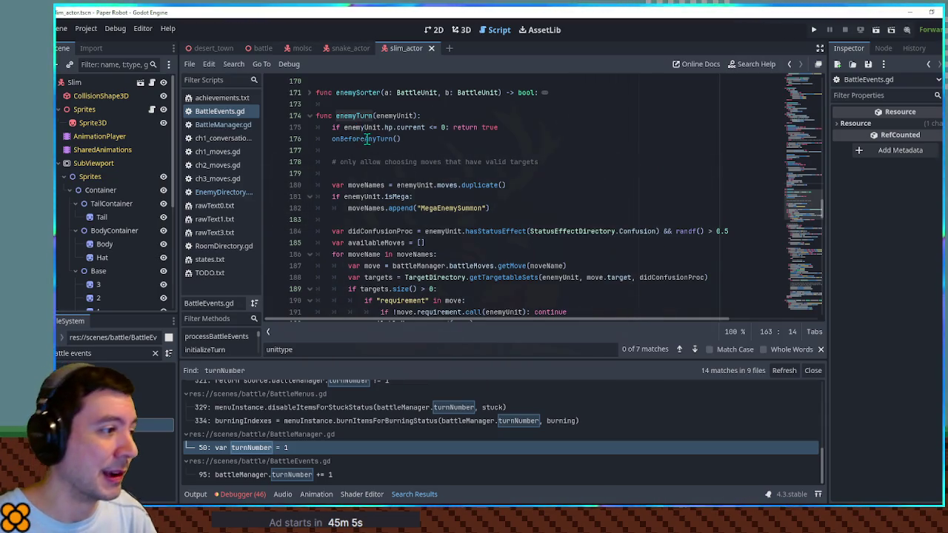
scroll(368, 139, "down", 2)
scroll(367, 139, "down", 2)
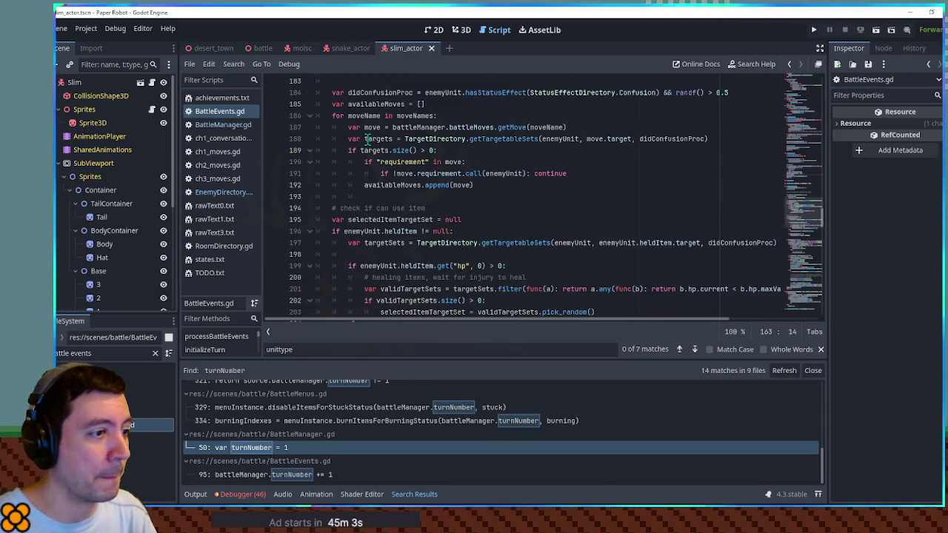
left_click(551, 186)
Close the Search Results panel and review how enemyTurn builds moveNames, including MegaEnemySummon.
left_click(813, 372)
left_click(559, 173)
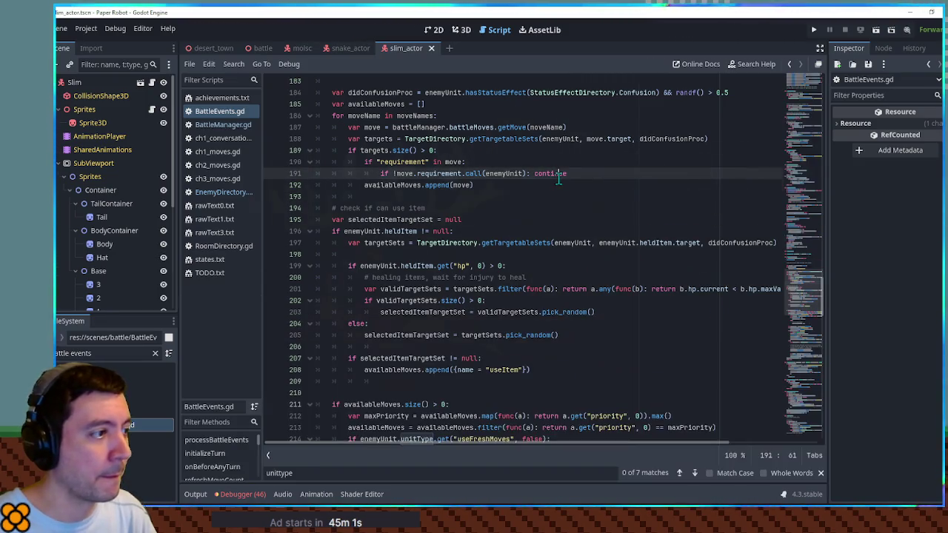
scroll(562, 206, "up", 1)
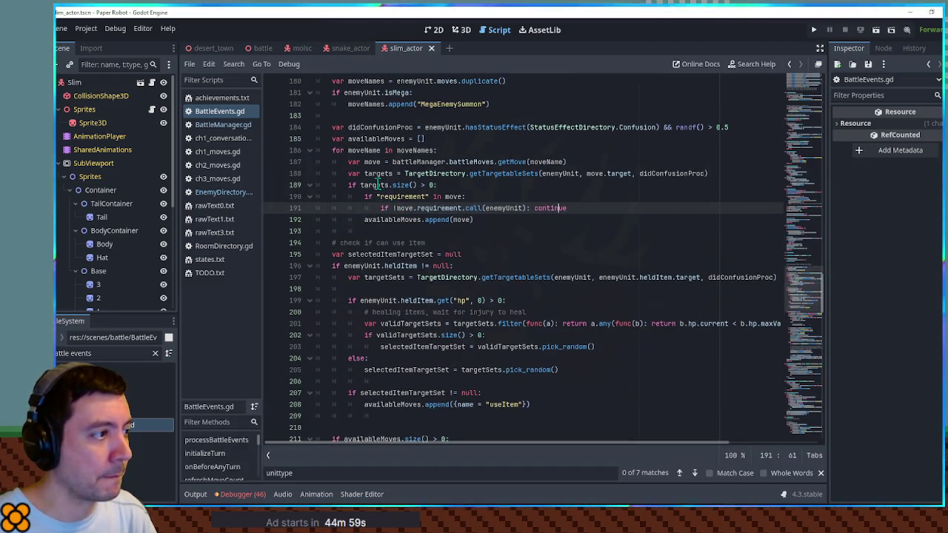
double_click(414, 150)
scroll(463, 187, "up", 1)
scroll(463, 187, "up", 1)
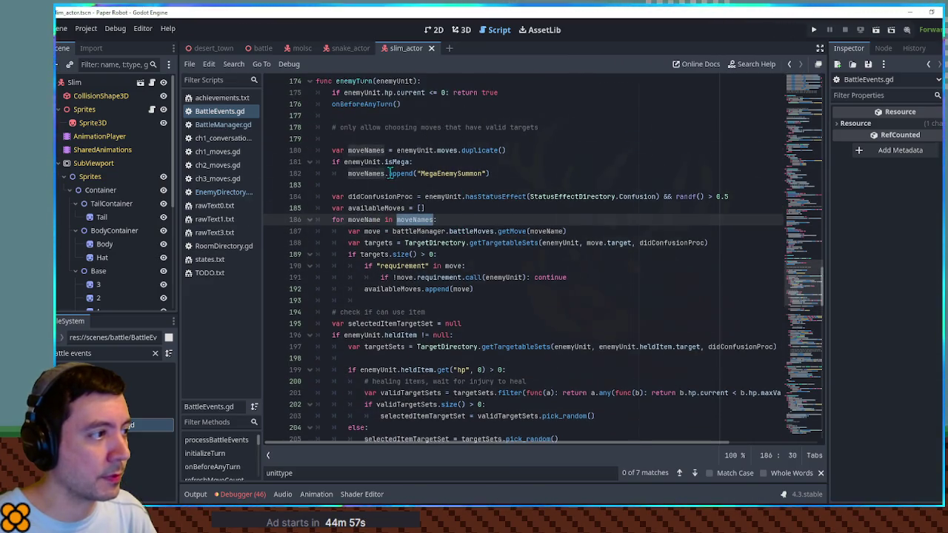
left_click(524, 149)
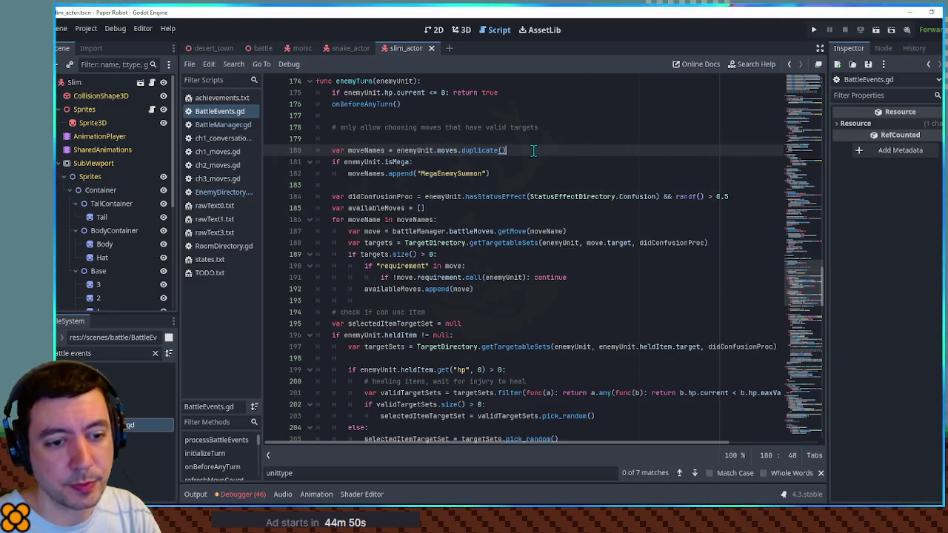
left_click(514, 173)
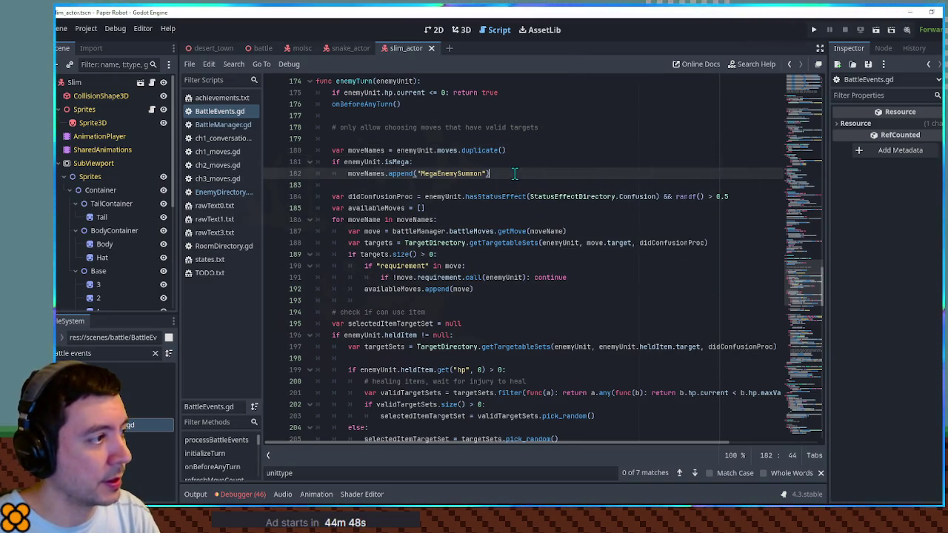
Add a battleManager.turnNumber == 0 check below the isMega block and paste the moveNames assignment under it.
key("Return")
key("Return")
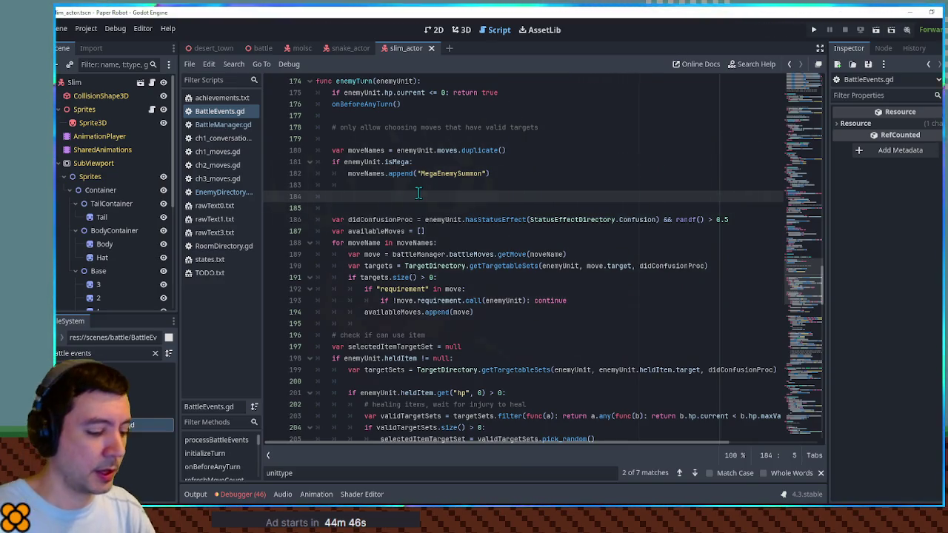
type("if")
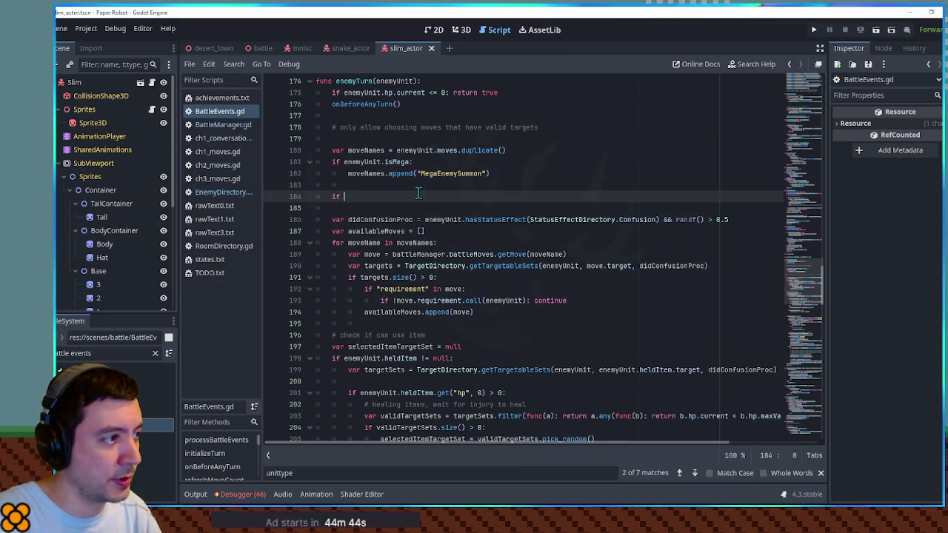
type("battleManager.turnNumber == 0:")
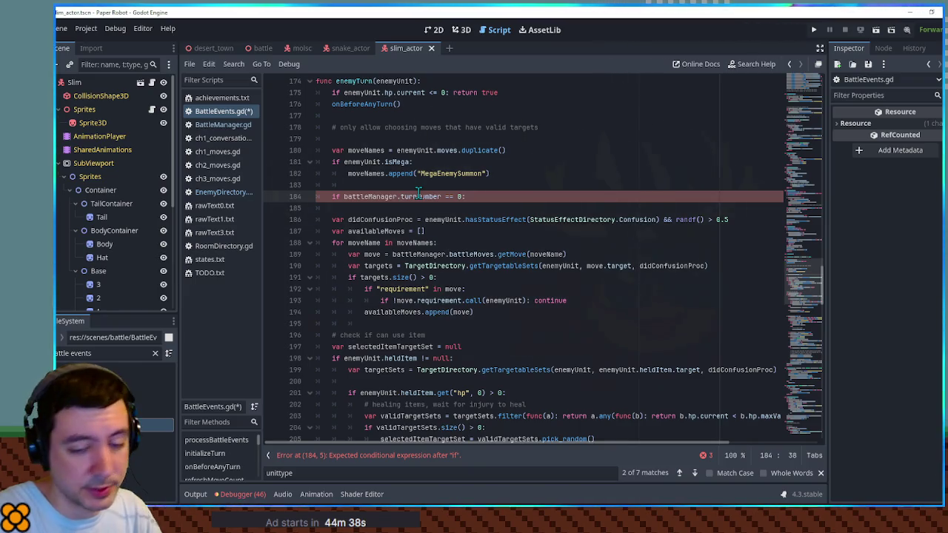
key("Return")
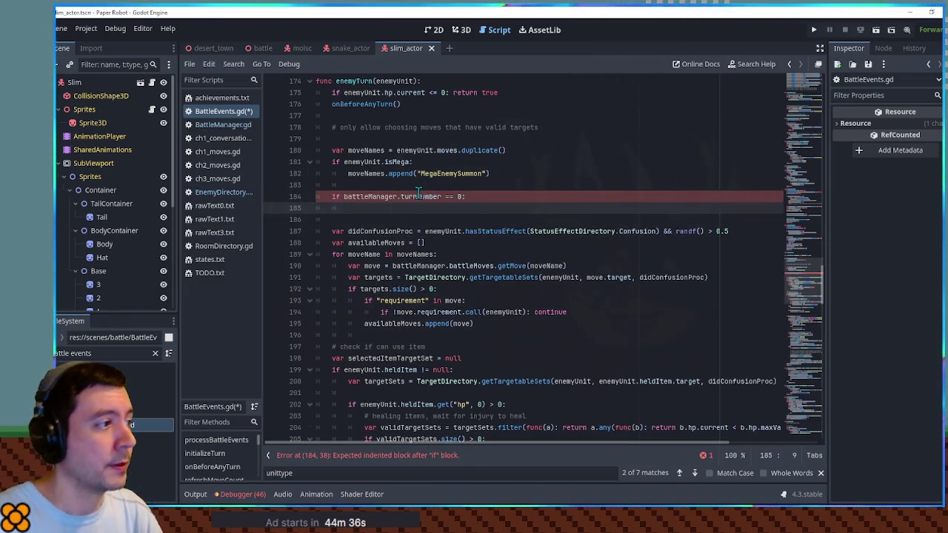
double_click(385, 151)
left_click_drag(390, 150, 458, 151)
key("ctrl+c")
left_click(375, 209)
key("ctrl+v")
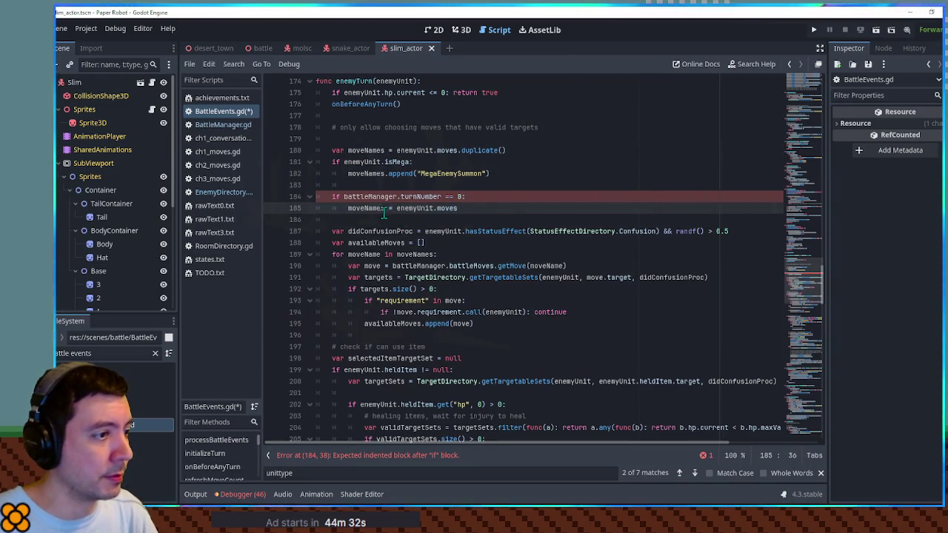
Change the pasted assignment to moveNames = enemyUnit.unitType.get("", []).
double_click(447, 208)
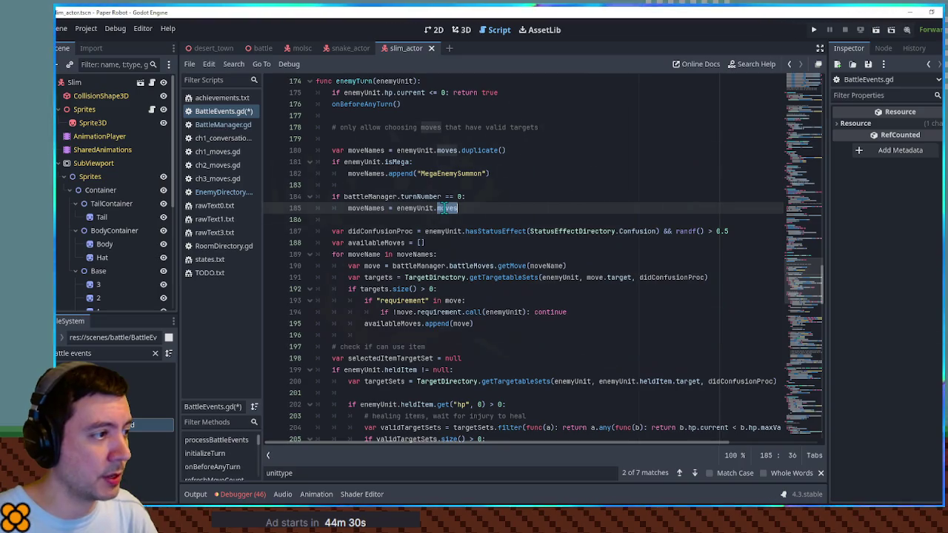
type("unity")
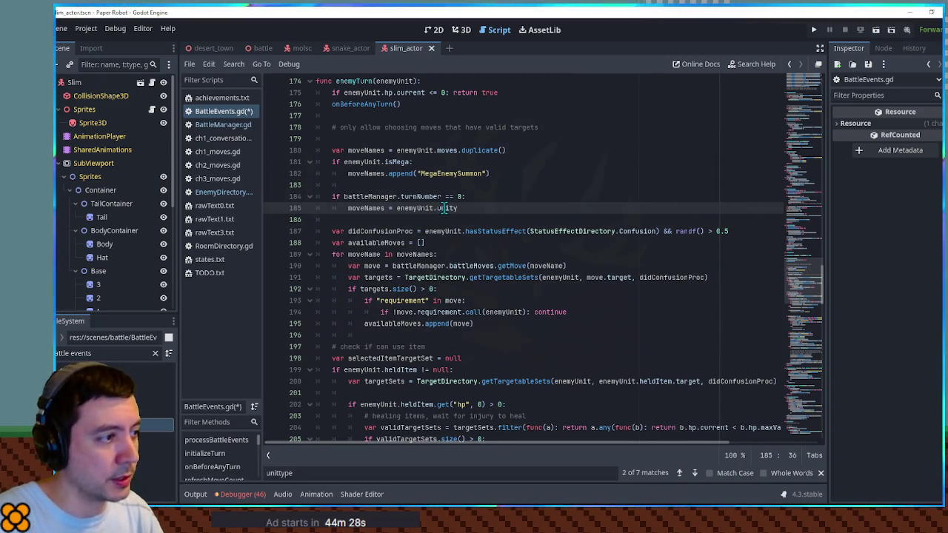
key("BackSpace")
type("Type.get(\"\",m")
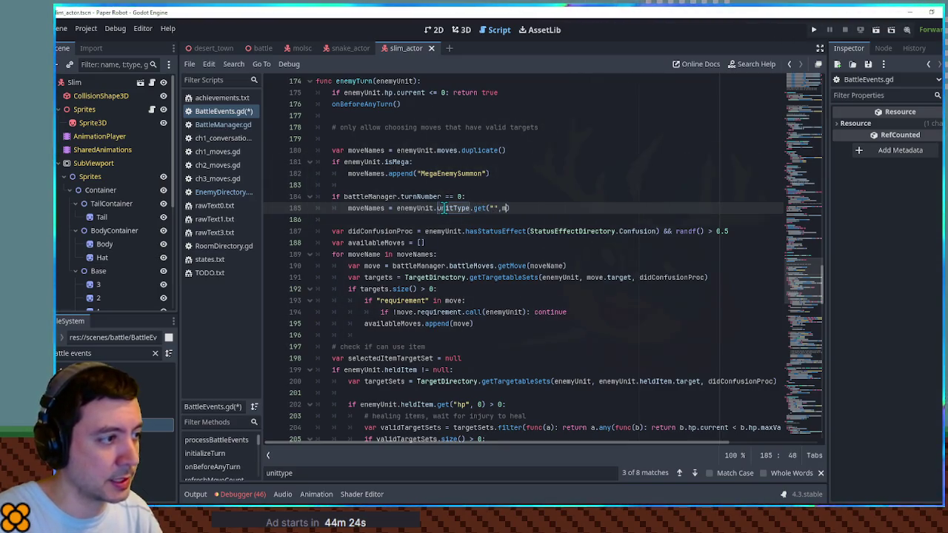
key("BackSpace")
type("[]")
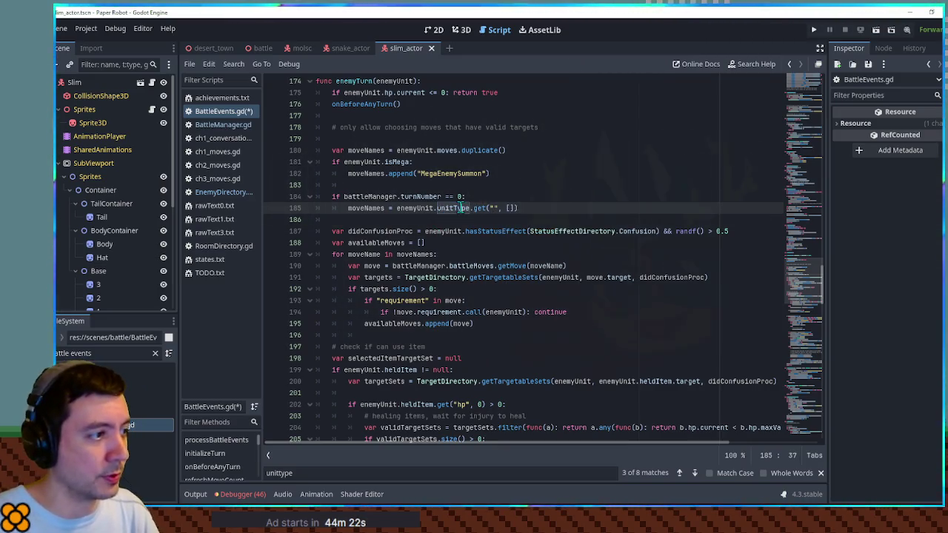
double_click(461, 207)
left_click_drag(461, 208, 486, 208)
key("ctrl+f")
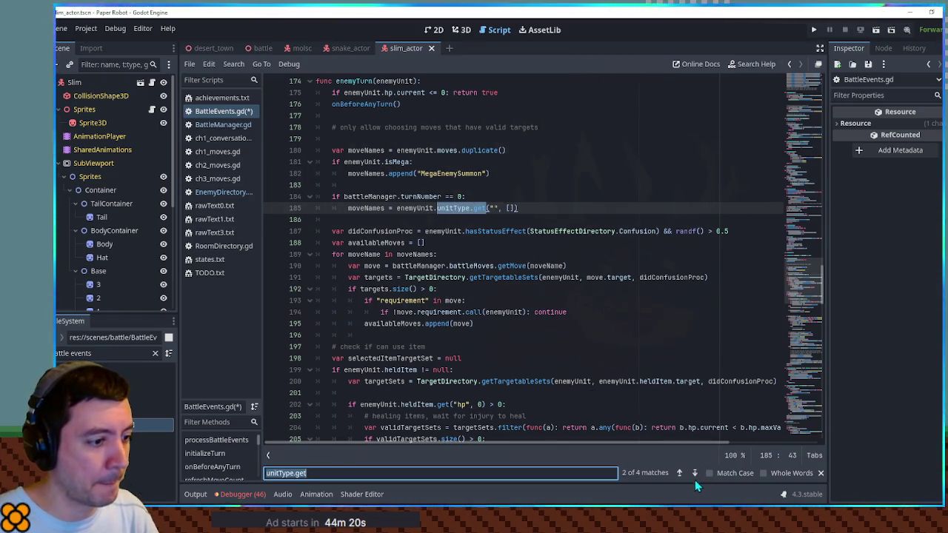
Step through the script's other unitType.get calls and return to line 185.
left_click(692, 477)
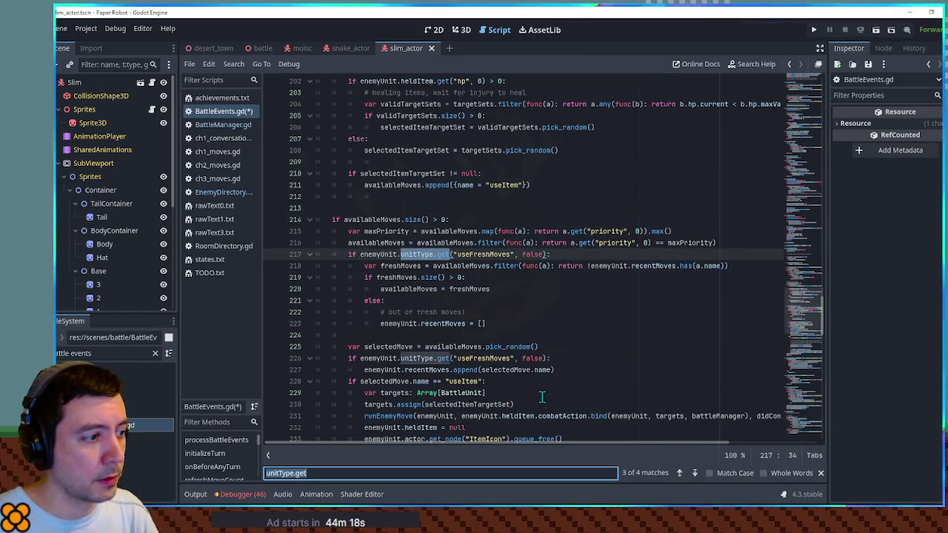
left_click(695, 473)
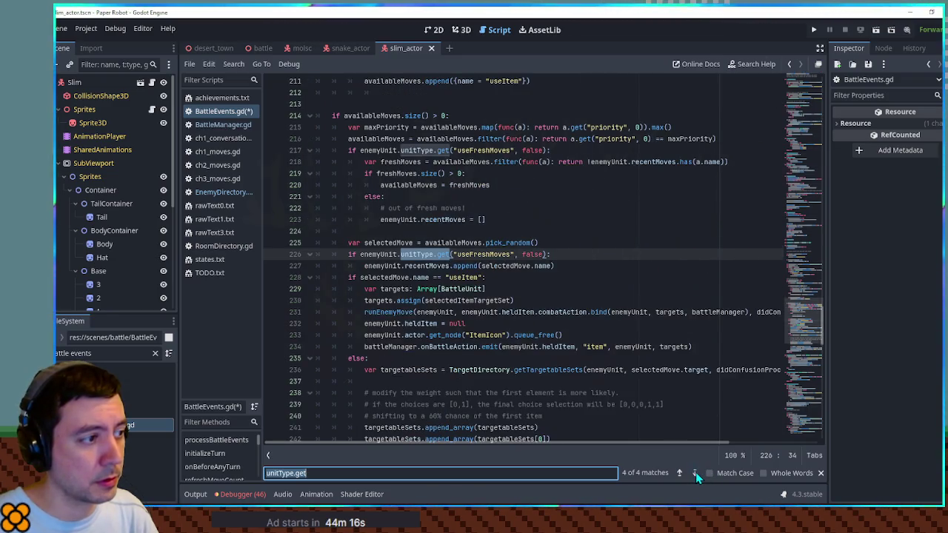
left_click(695, 474)
left_click(695, 474)
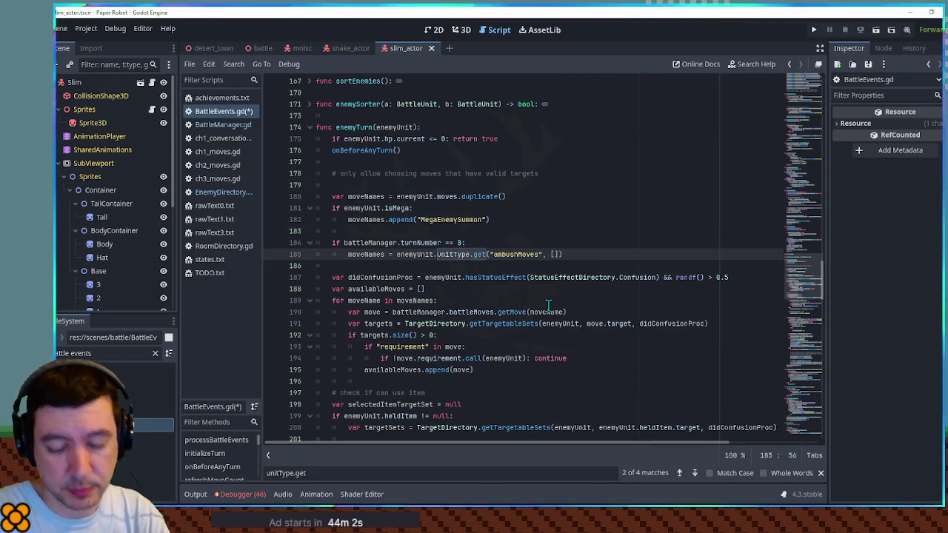
Set the turn-0 lookup key to "ambushMoves" and switch to the battle scene.
left_click(360, 254)
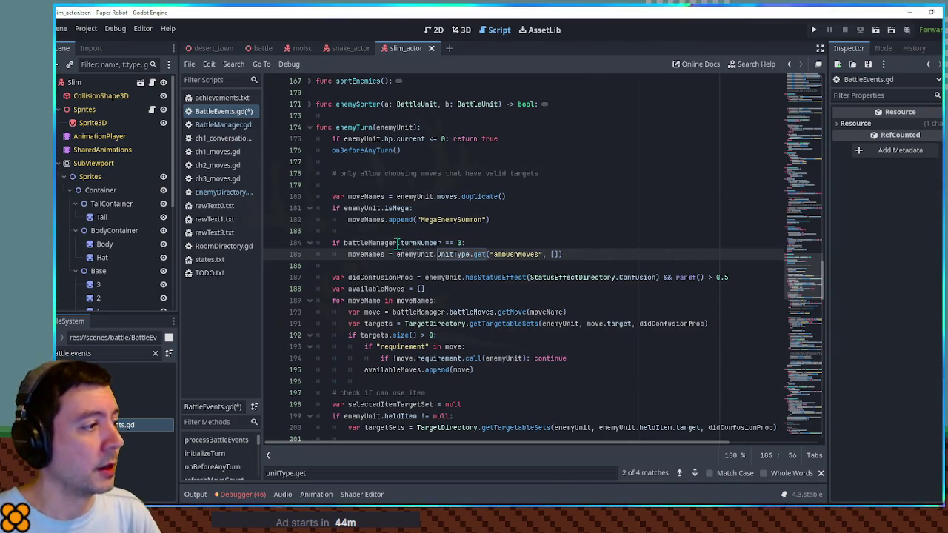
double_click(361, 254)
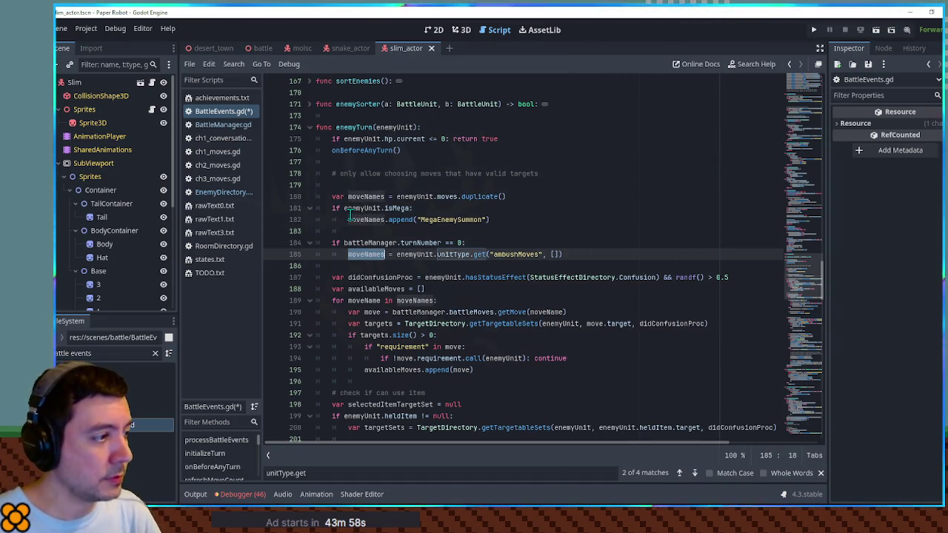
scroll(368, 225, "down", 1)
left_click(575, 189)
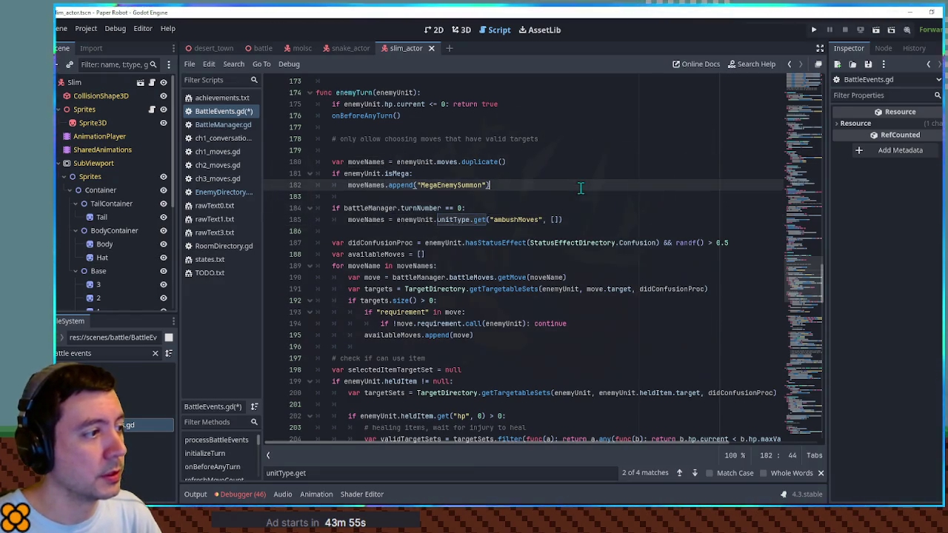
left_click(261, 47)
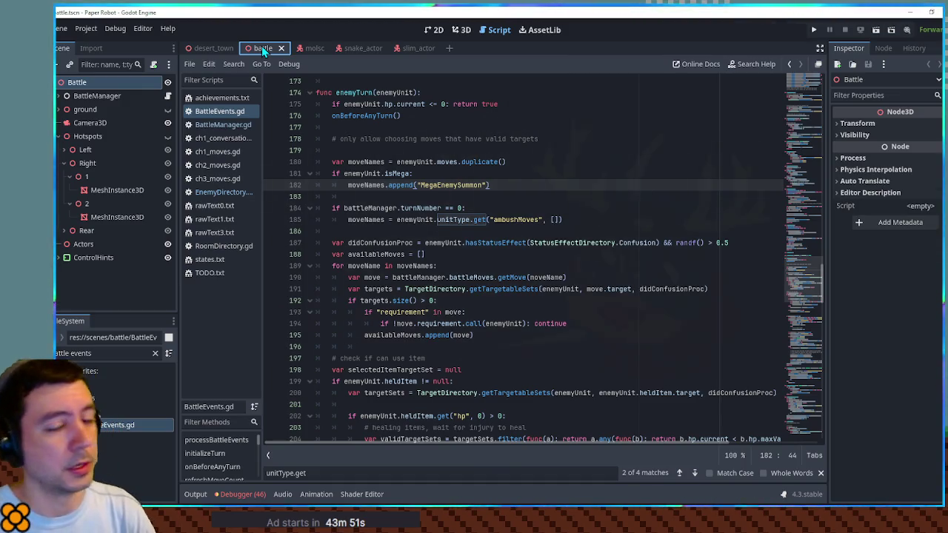
Run the battle, inspect the invalid 'resistances' error in BattleManager.gd, and stop the game.
key("F6")
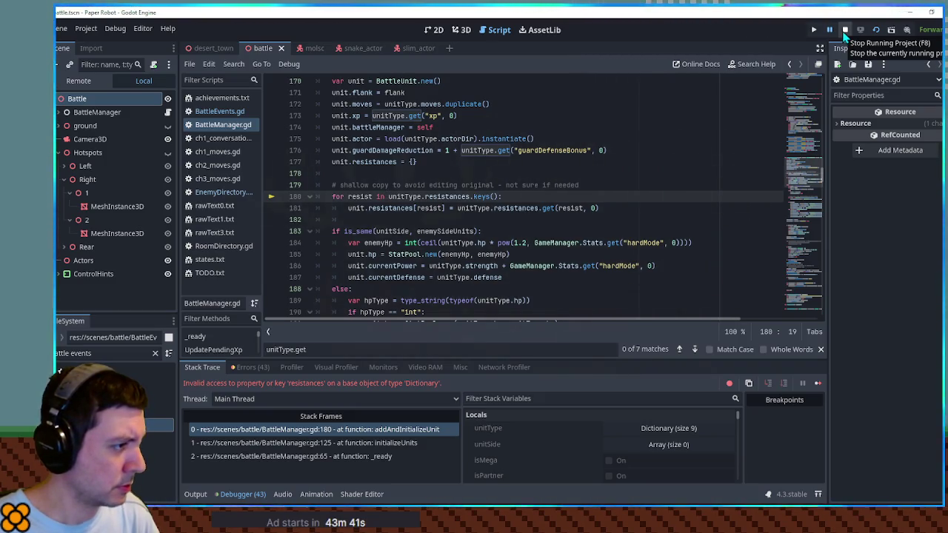
scroll(640, 163, "up", 3)
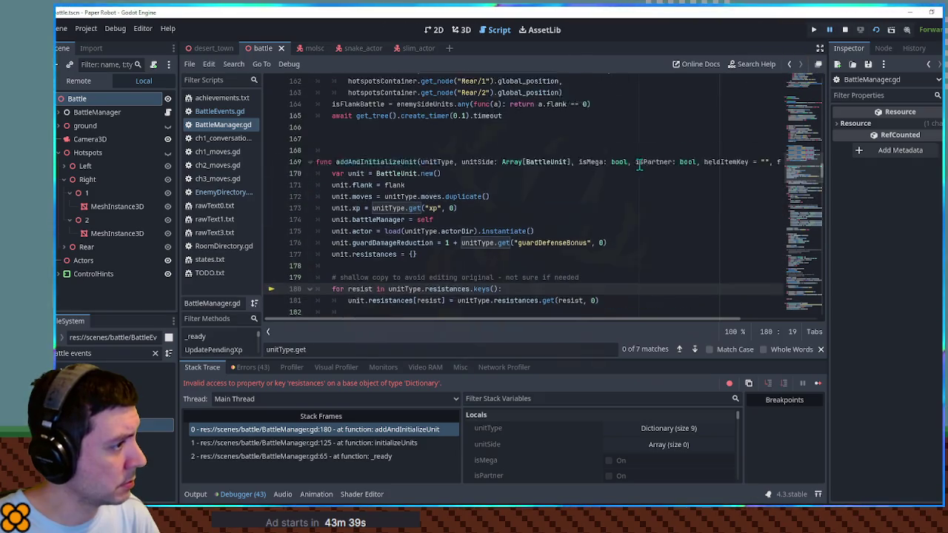
scroll(640, 163, "down", 3)
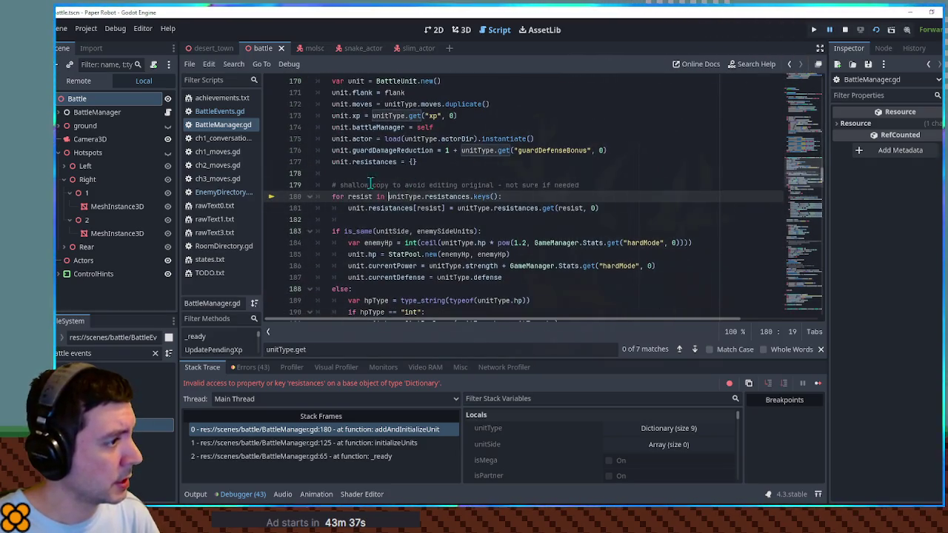
key("F8")
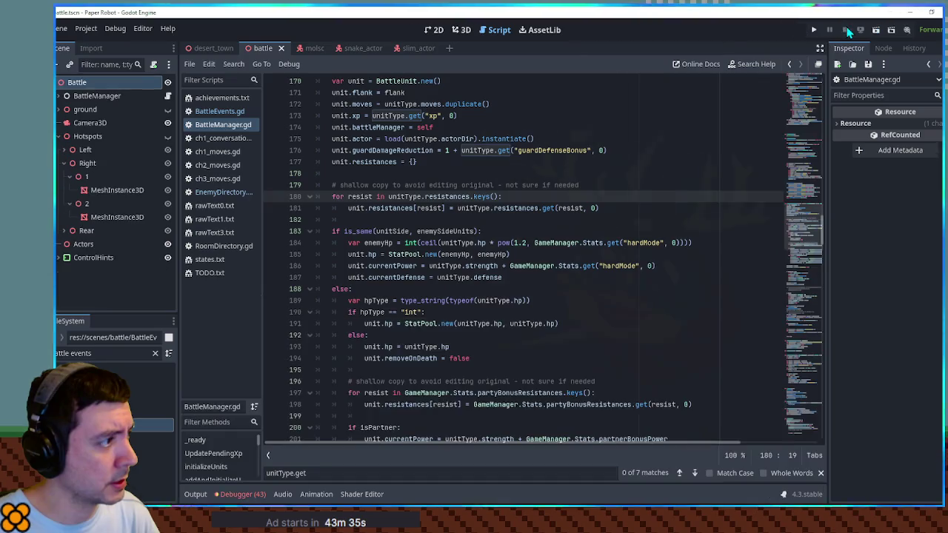
left_click(231, 192)
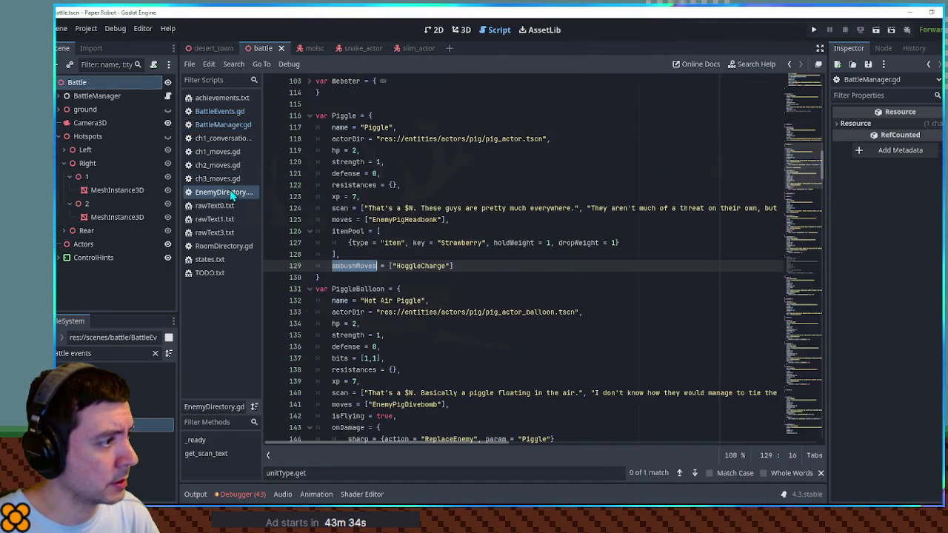
Uncomment Dabble's resistances dictionary in EnemyDirectory.gd.
double_click(342, 116)
double_click(359, 185)
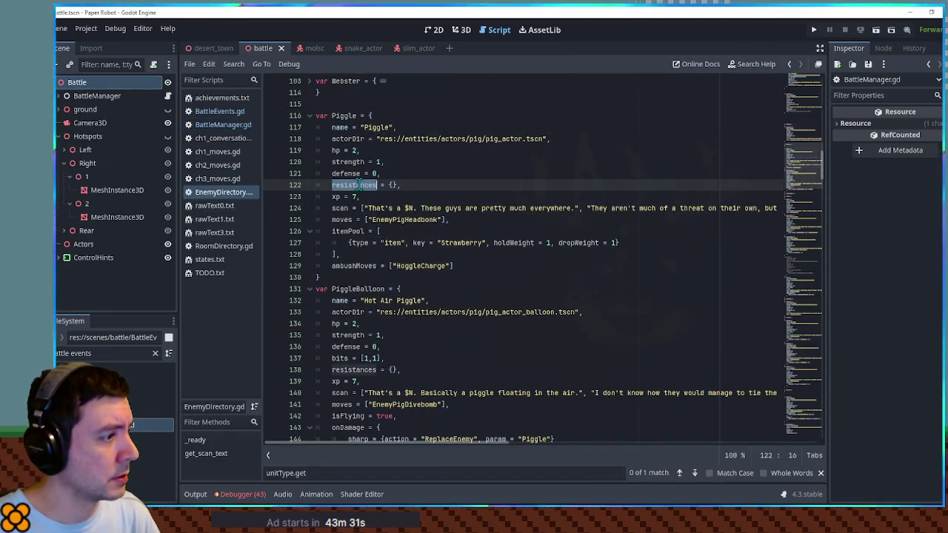
left_click_drag(821, 166, 821, 99)
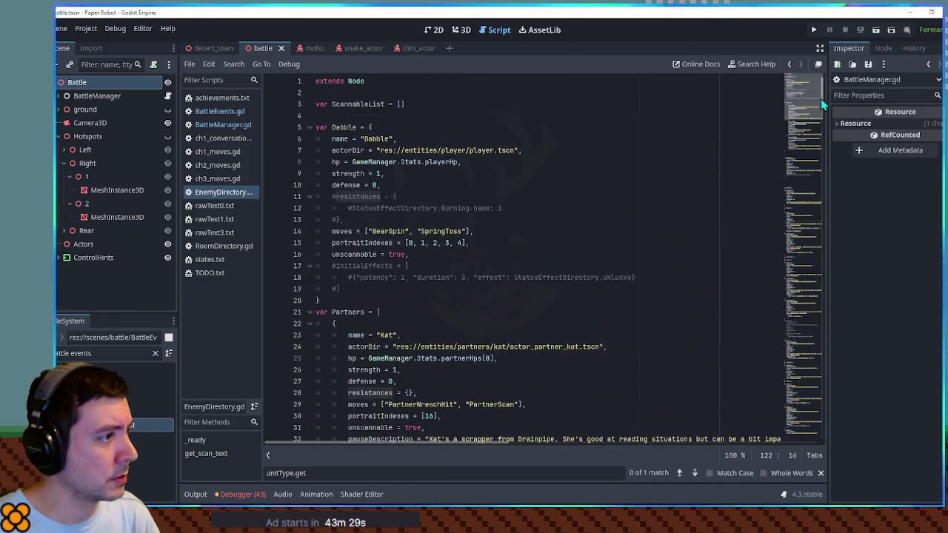
left_click_drag(342, 220, 332, 197)
key("ctrl+k")
key("Down")
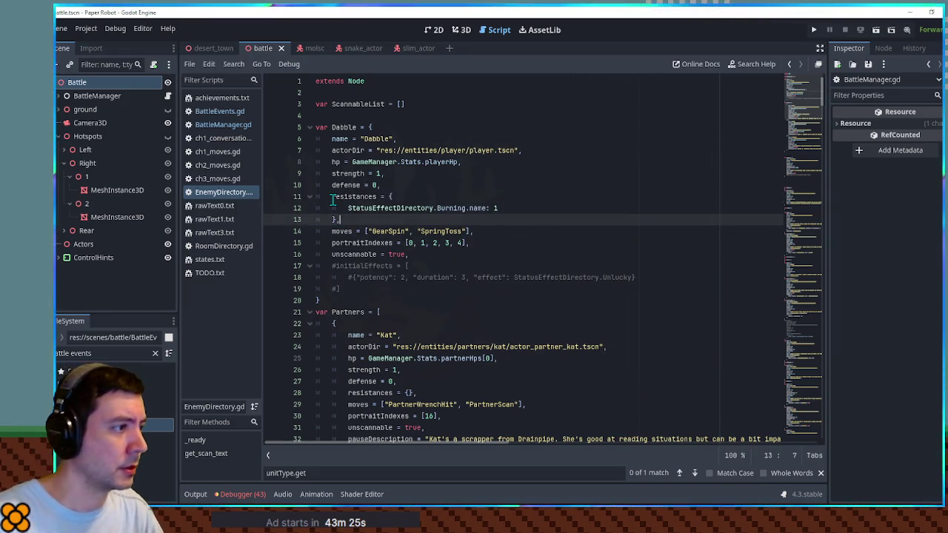
Comment out only the Burning resistance line and relaunch the game.
key("Up")
key("ctrl+shift+k")
key("Up")
key("End")
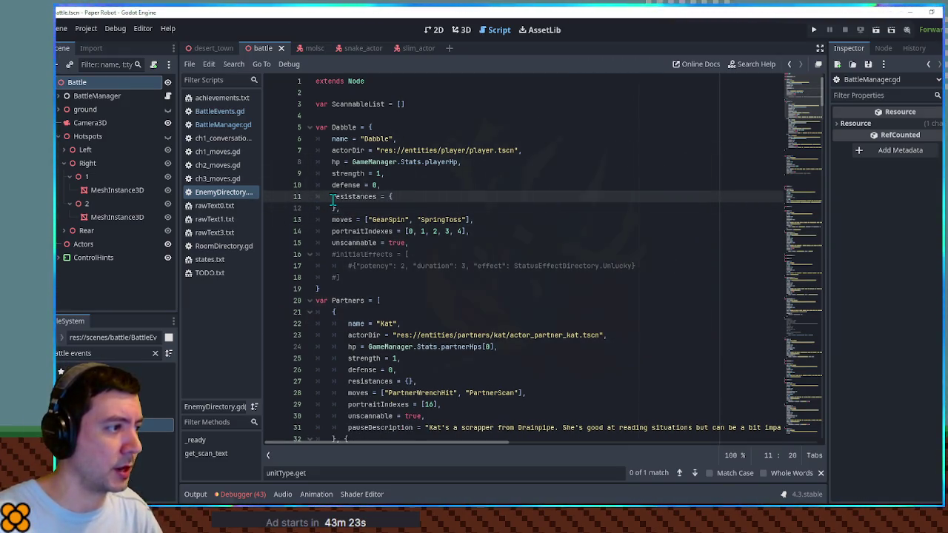
key("ctrl+z")
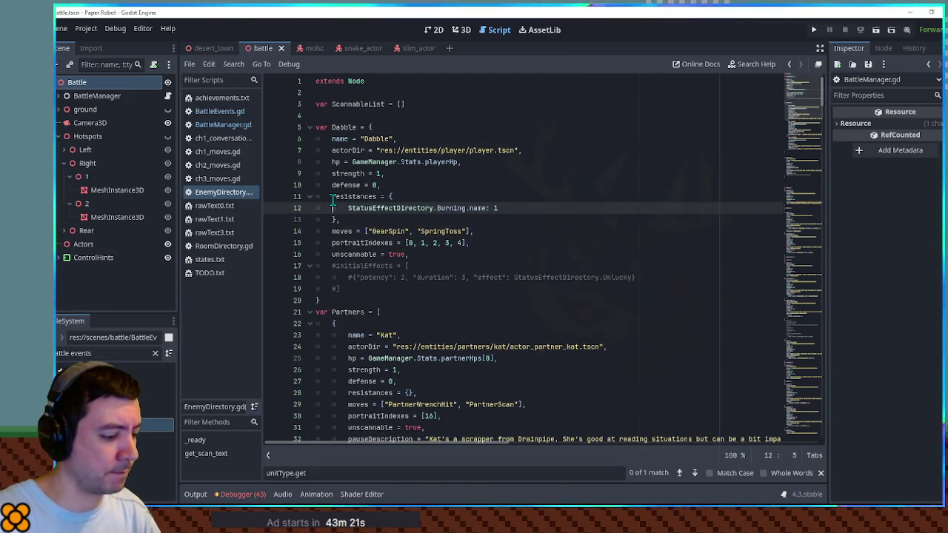
key("ctrl+k")
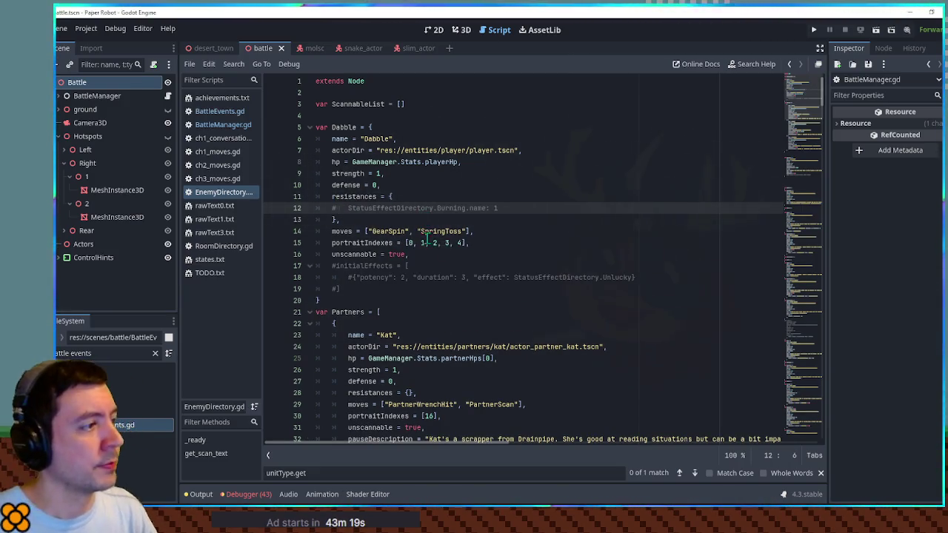
key("F5")
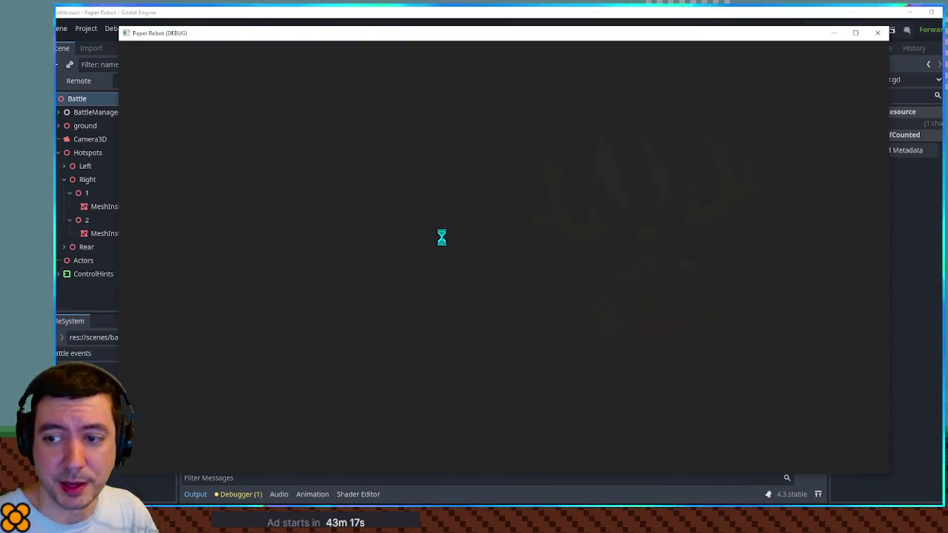
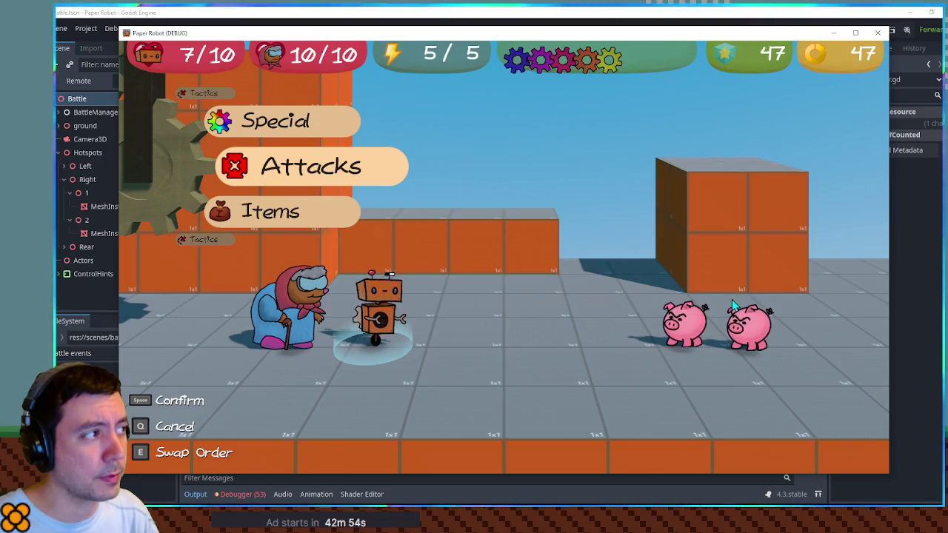
Stop the running battle and look over the enemy ambushMoves lookup line.
left_click(878, 34)
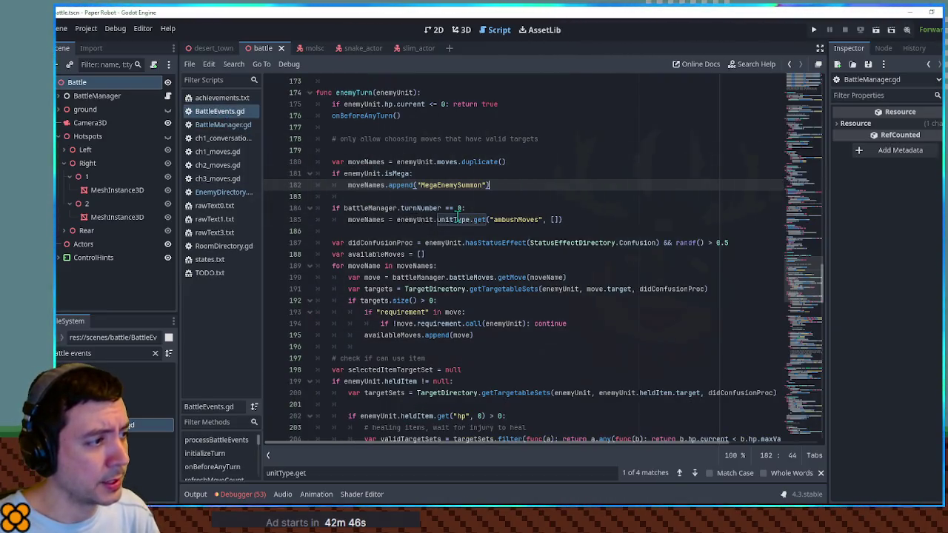
left_click(513, 219)
left_click_drag(799, 275, 804, 129)
Follow refreshMoveCount from initializeTurn's turn-0 call to its definition.
left_click(395, 151)
double_click(443, 151)
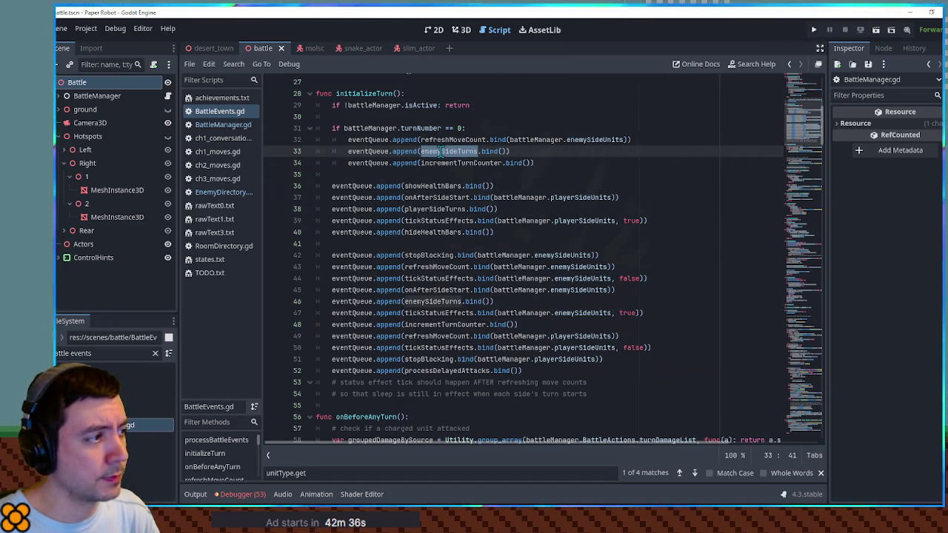
double_click(583, 139)
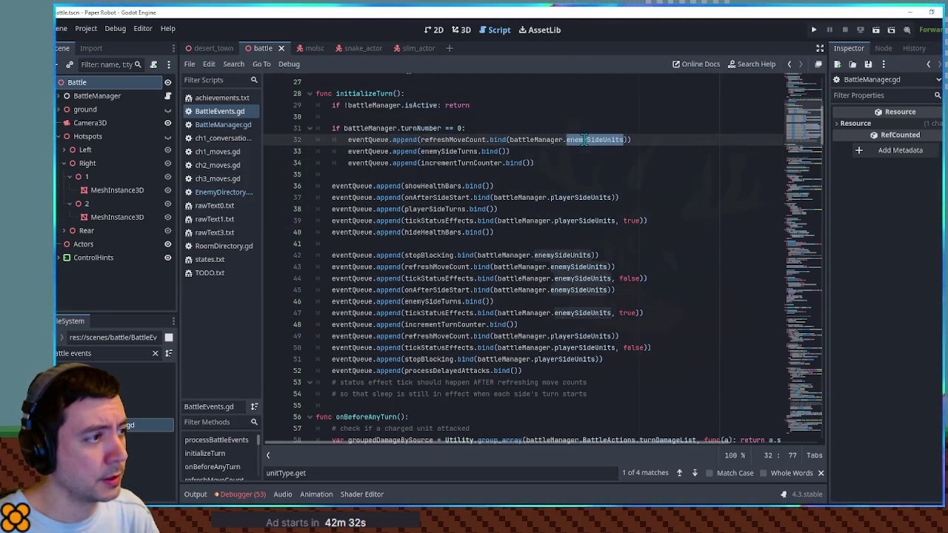
double_click(443, 139)
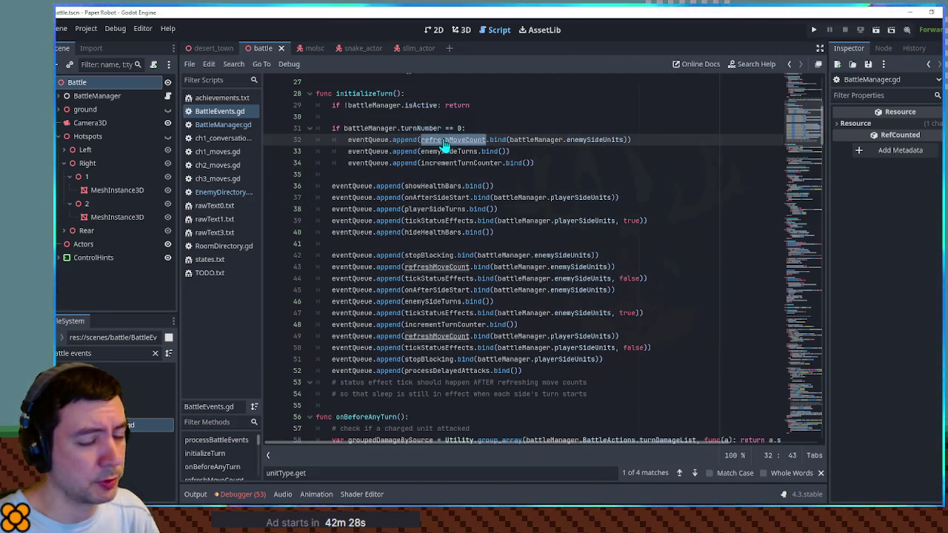
left_click(443, 139, "ctrl")
scroll(411, 155, "down", 2)
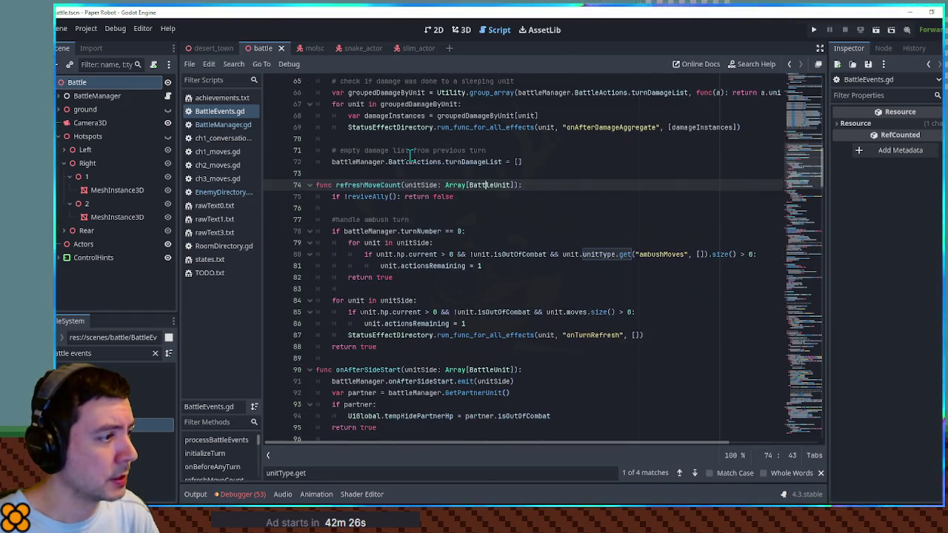
double_click(420, 266)
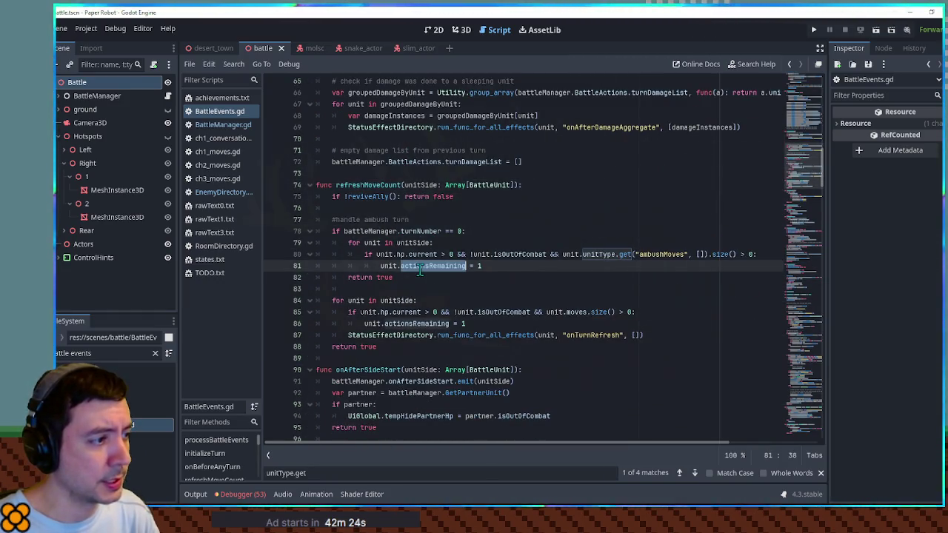
left_click(208, 193)
left_click(219, 112)
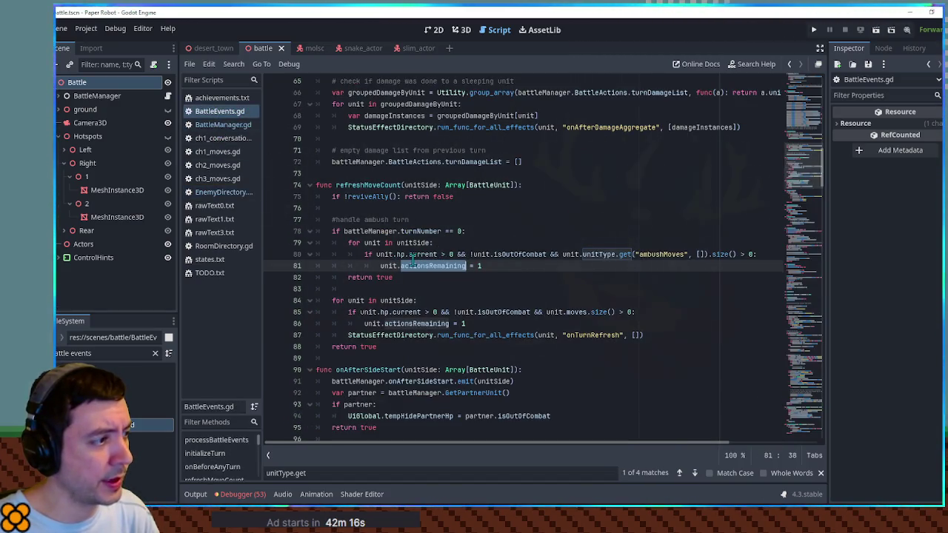
mouse_move(806, 148)
left_mouse_down()
mouse_move(806, 107)
mouse_move(807, 119)
left_mouse_up()
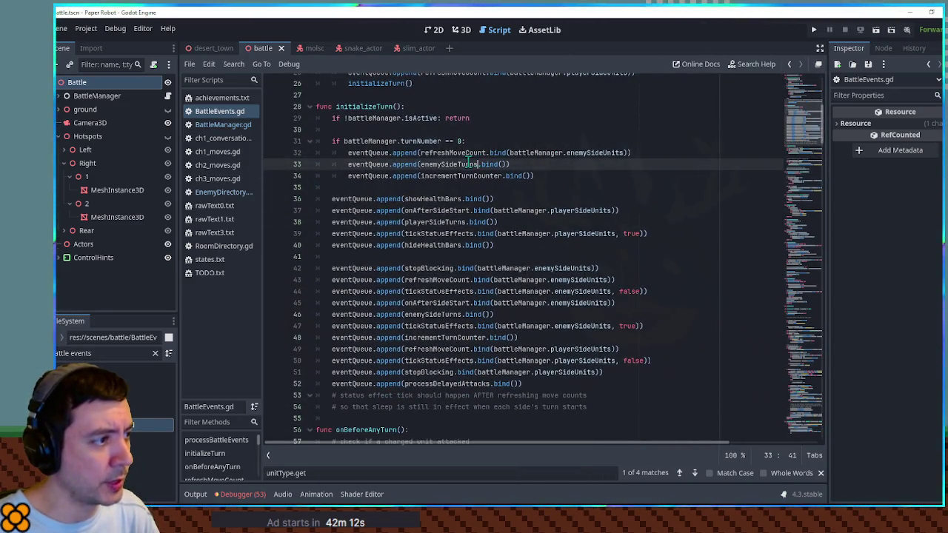
double_click(469, 163)
left_click(469, 164, "ctrl")
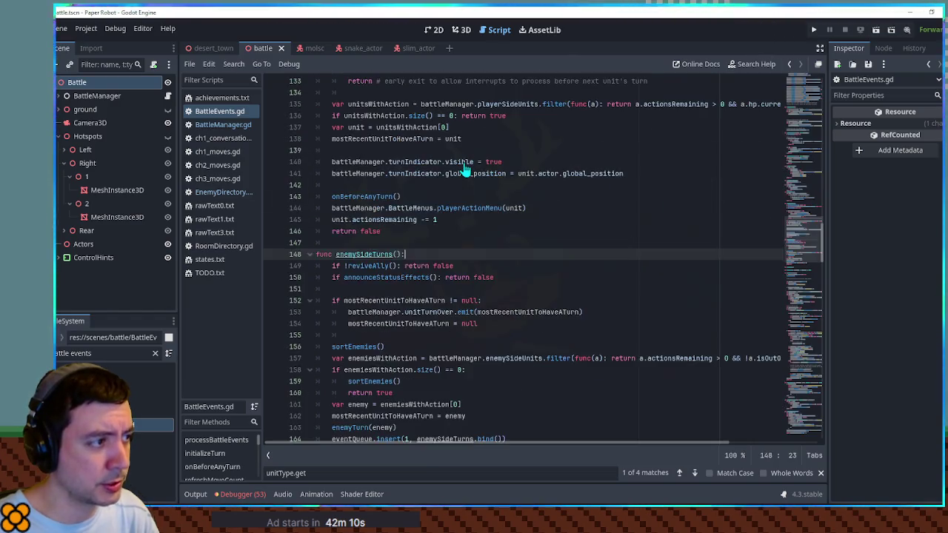
scroll(464, 161, "down", 4)
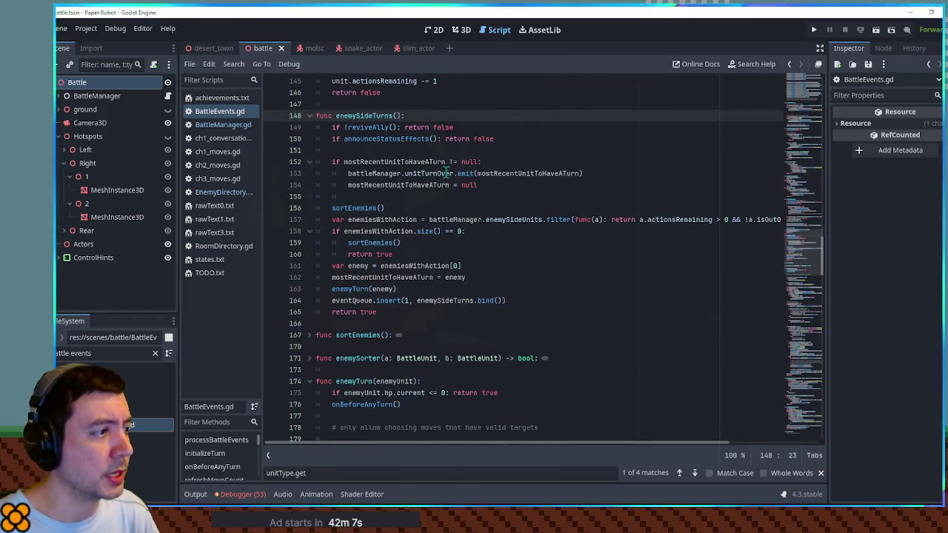
double_click(389, 231)
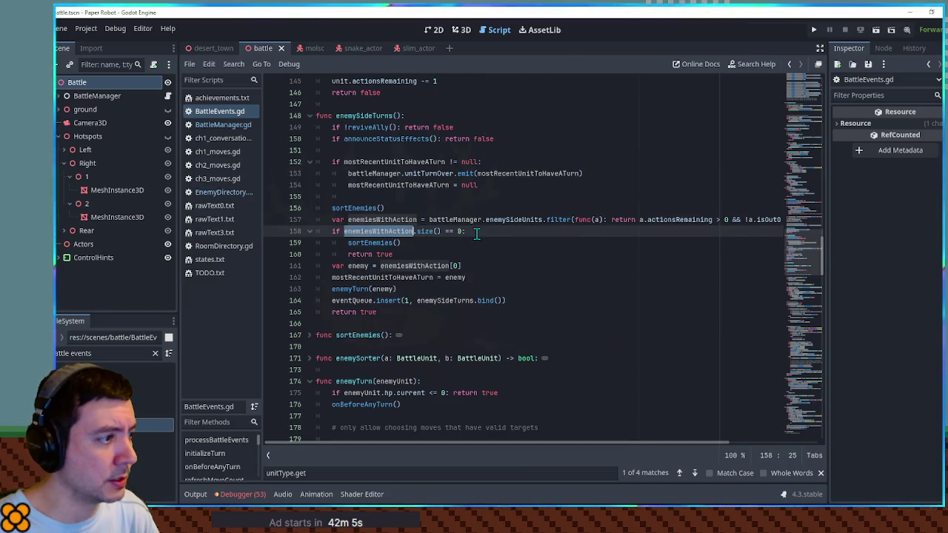
scroll(421, 275, "down", 1)
scroll(393, 193, "up", 1)
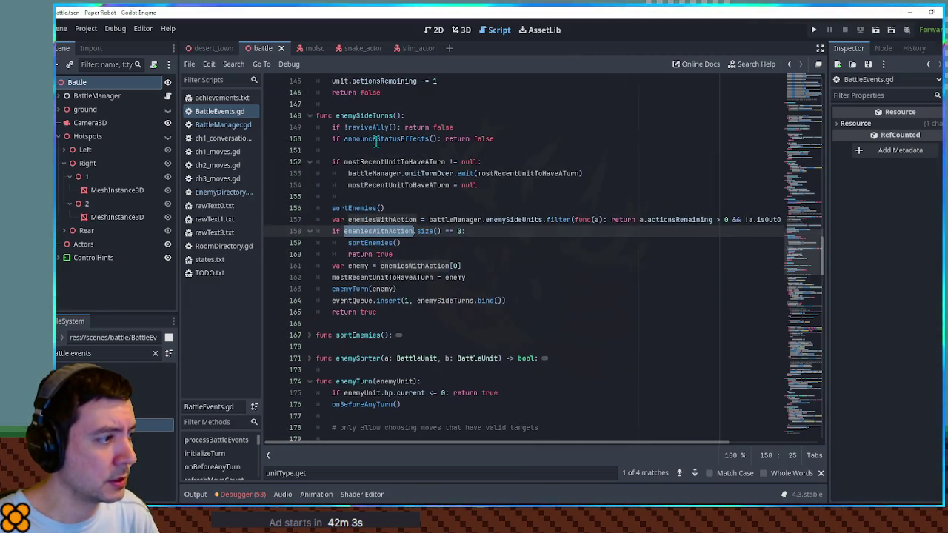
double_click(359, 289)
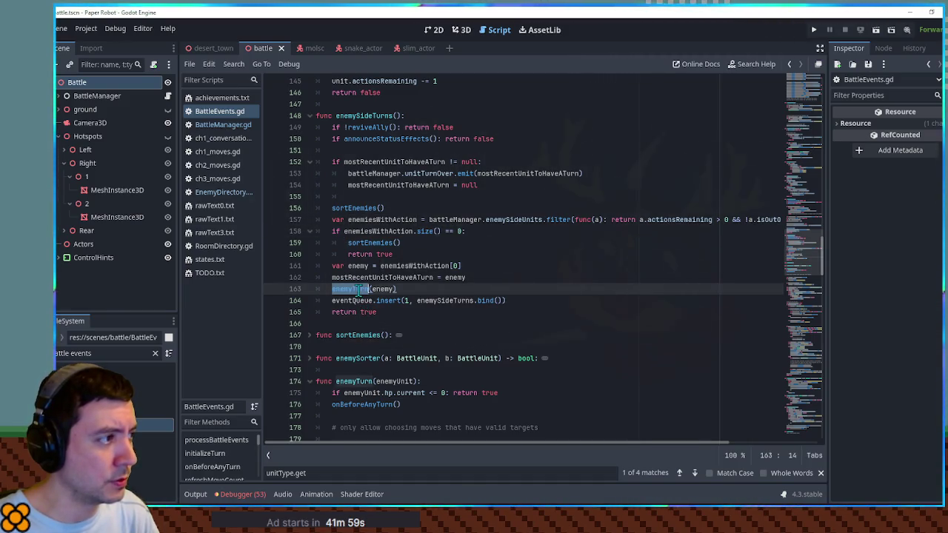
scroll(362, 208, "down", 4)
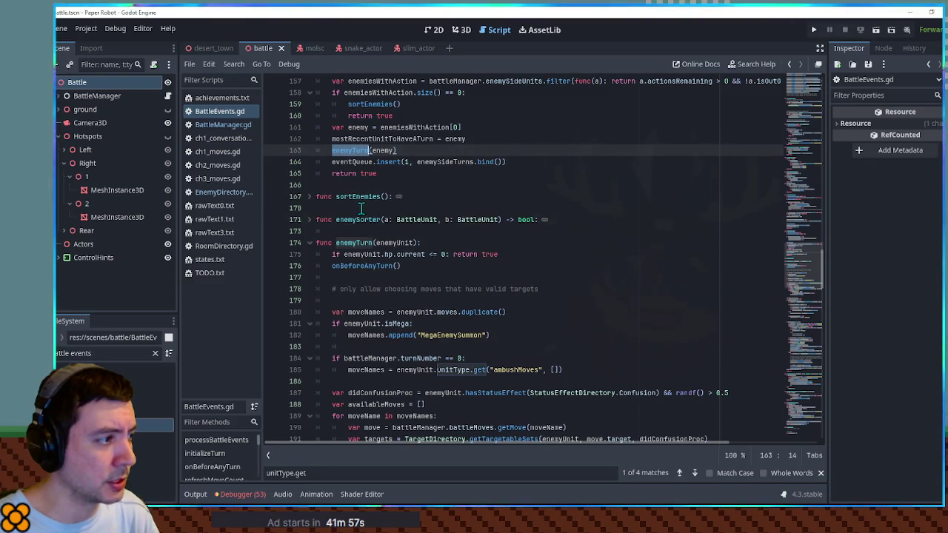
scroll(362, 208, "down", 4)
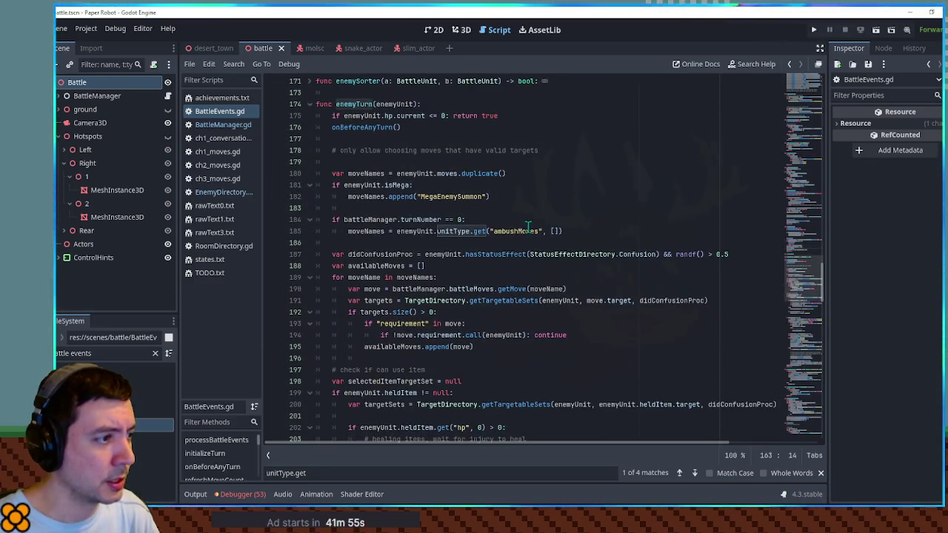
scroll(499, 219, "down", 4)
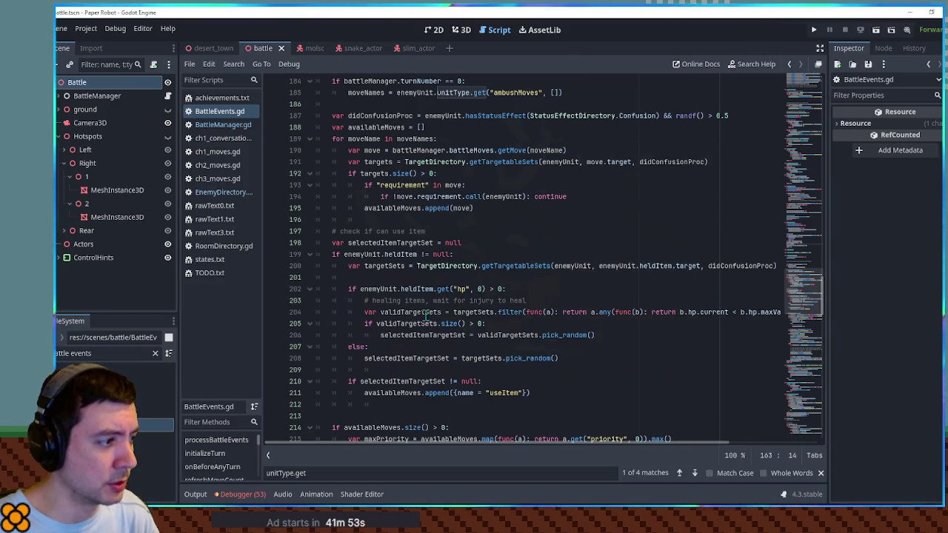
scroll(427, 323, "down", 14)
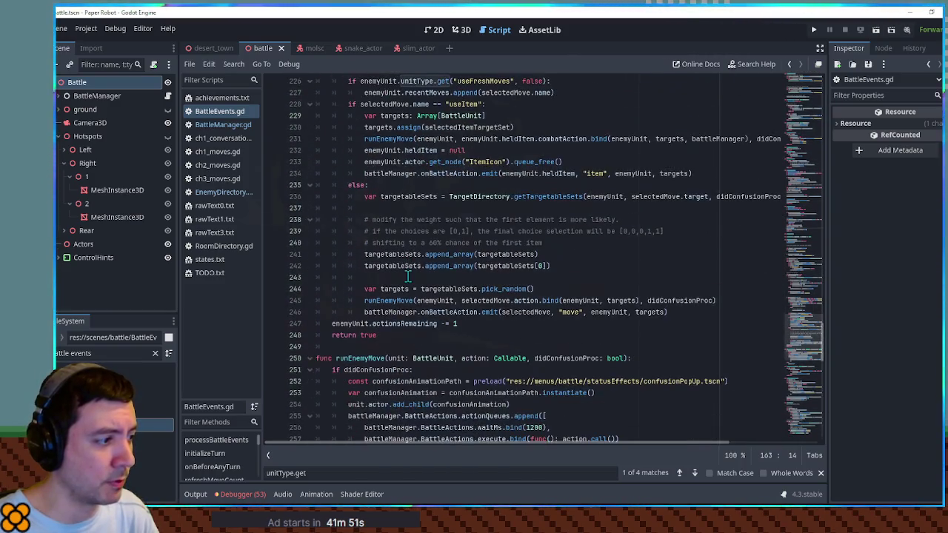
double_click(401, 324)
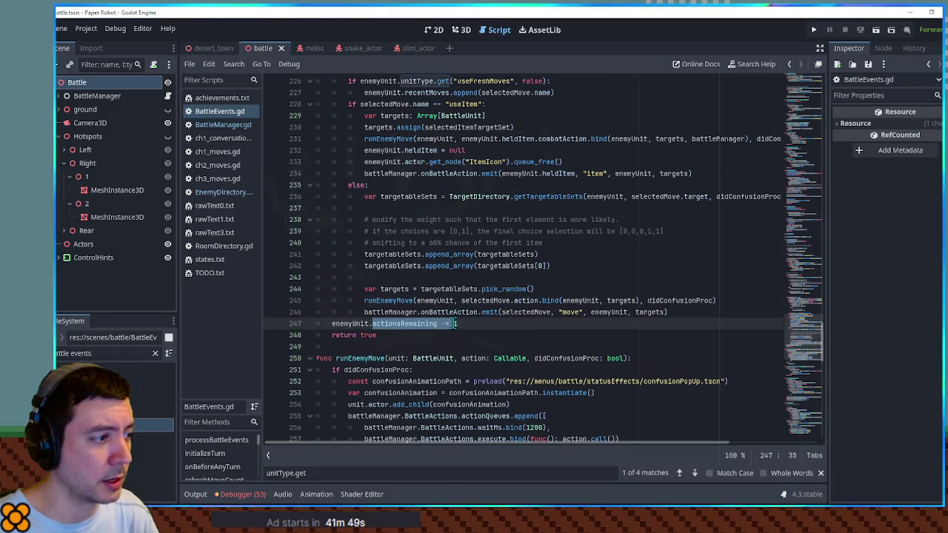
left_click_drag(797, 337, 802, 103)
Trace eventQueue, playerSideTurns, isEnemyTurn and isDone through the turn-0 block and processBattleEvents.
double_click(365, 274)
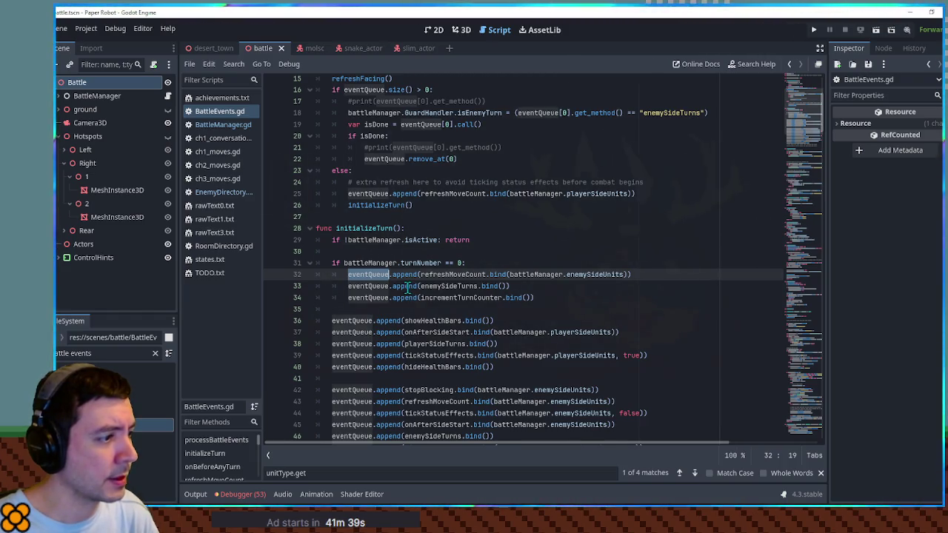
double_click(437, 331)
double_click(431, 344)
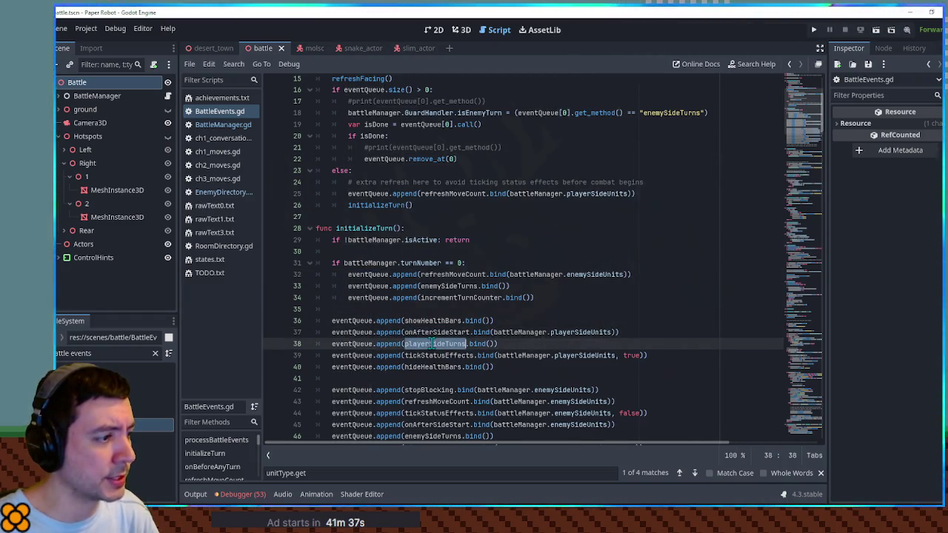
double_click(369, 275)
scroll(414, 296, "up", 1)
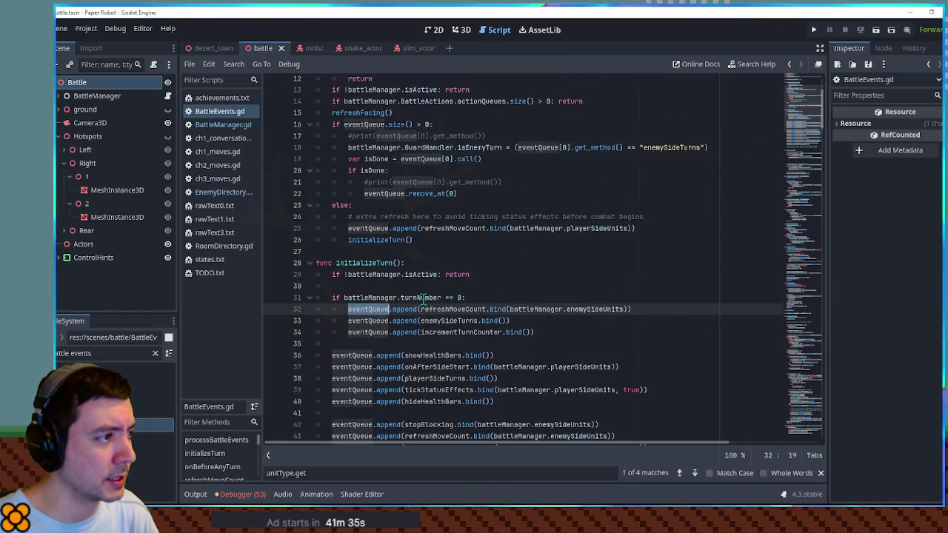
scroll(420, 307, "up", 1)
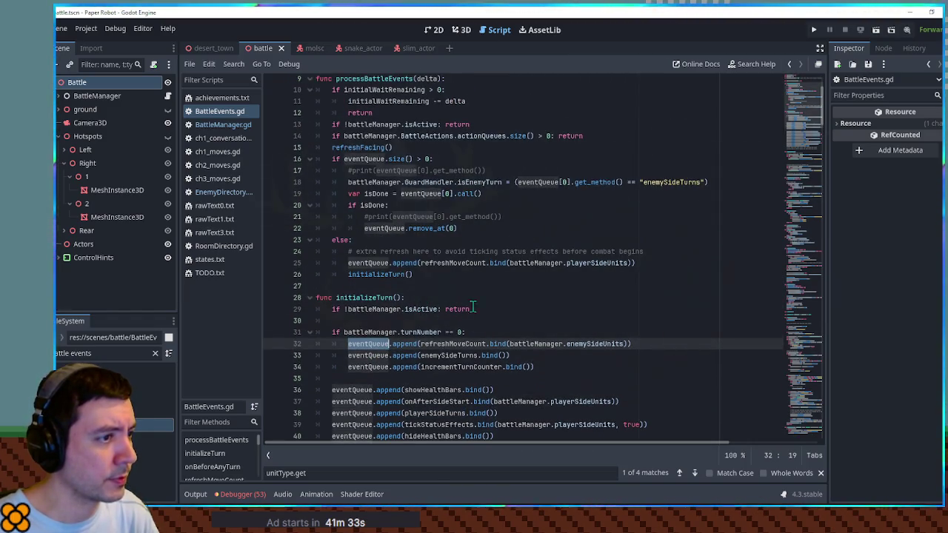
double_click(481, 183)
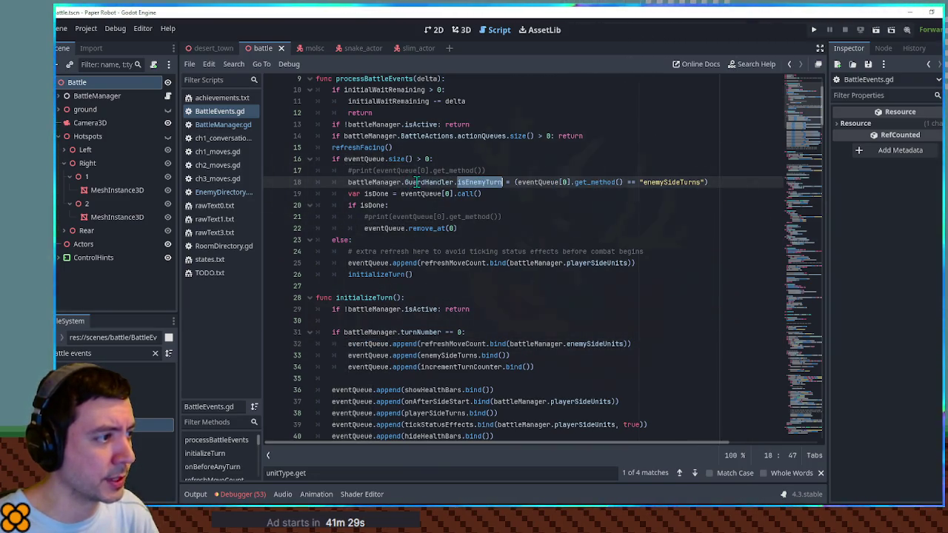
double_click(376, 193)
double_click(372, 206)
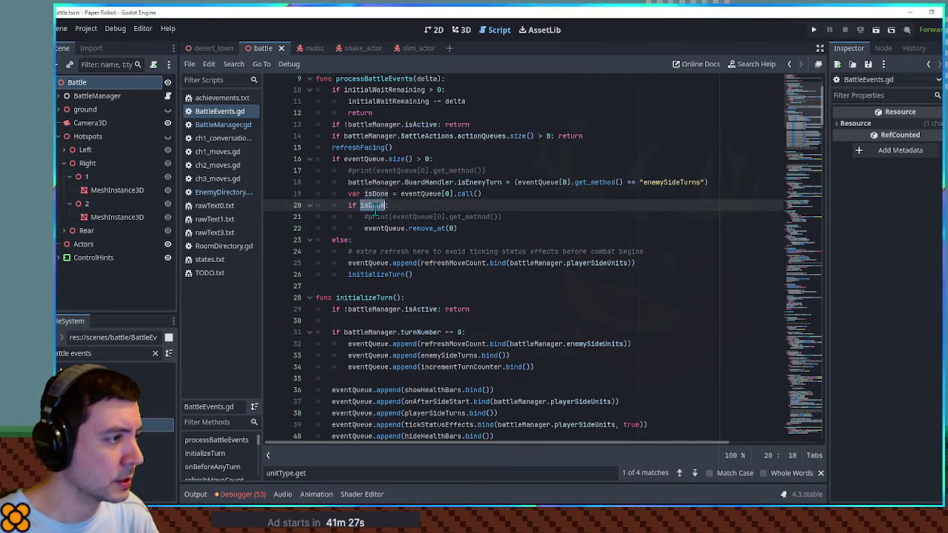
Uncomment print(eventQueue[0].get_method()) on line 21 and run the game.
left_click(388, 217)
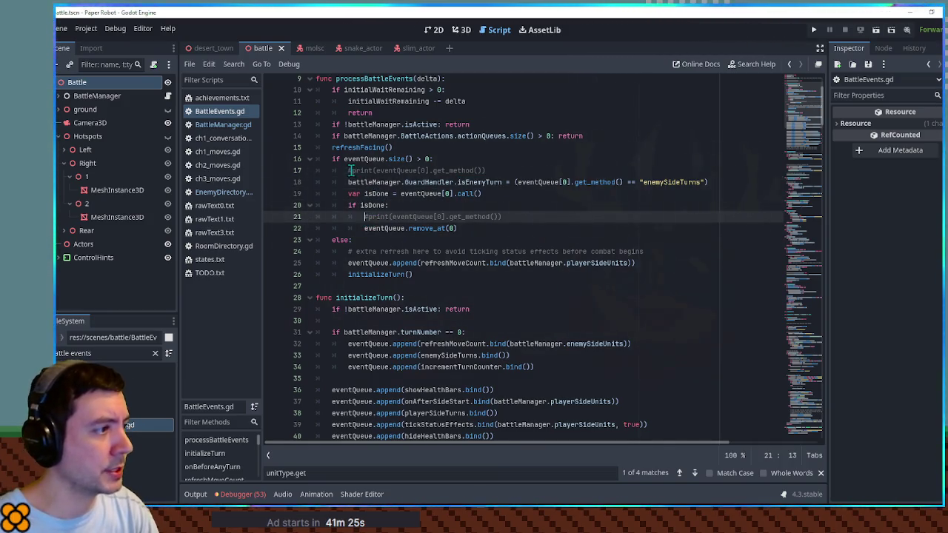
left_click(351, 171)
left_click(367, 217)
key("BackSpace")
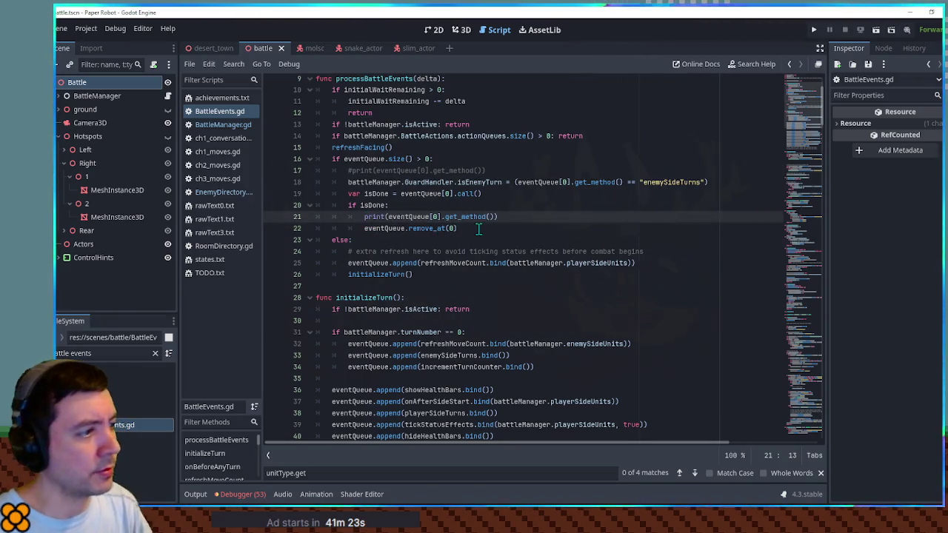
key("F5")
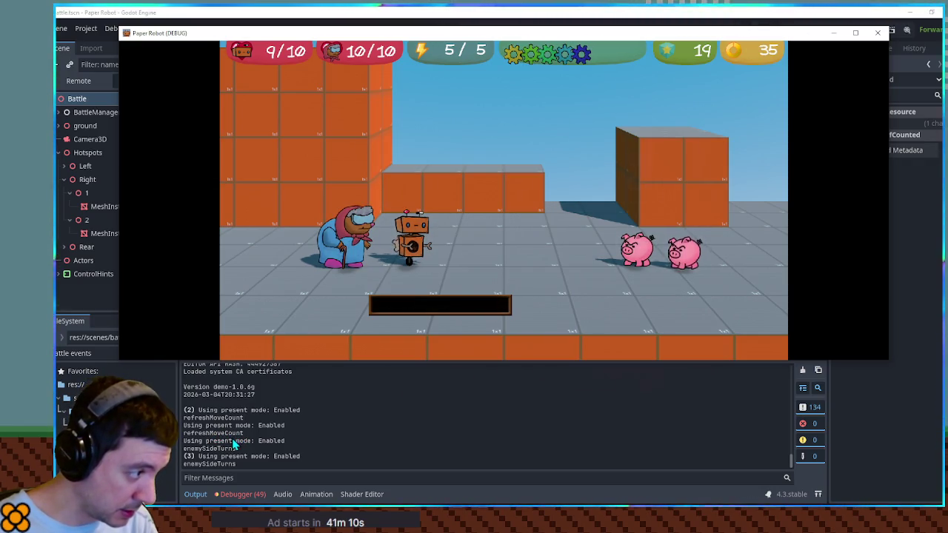
Note enemySideTurns in the log, stop the game, add a # mark, and scroll to refreshMoveCount.
left_click_drag(190, 449, 235, 449)
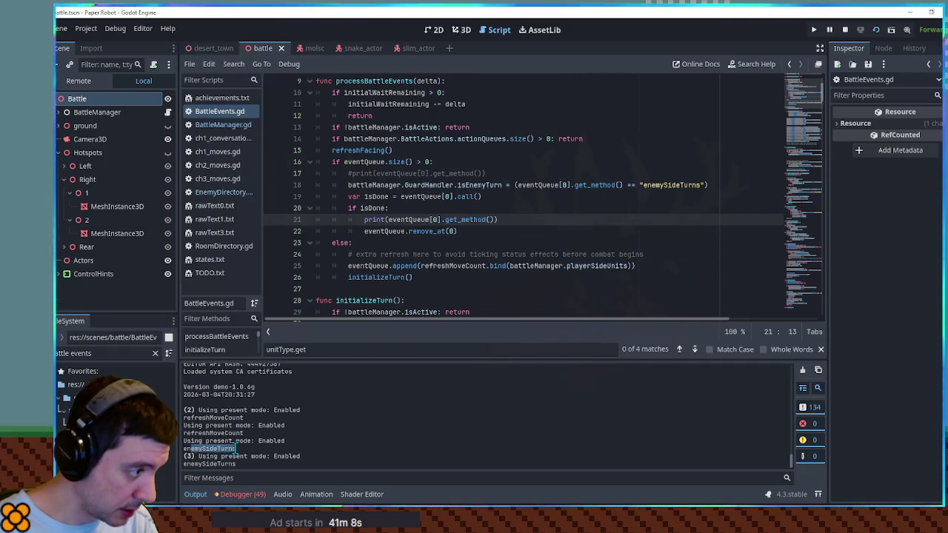
left_click(845, 30)
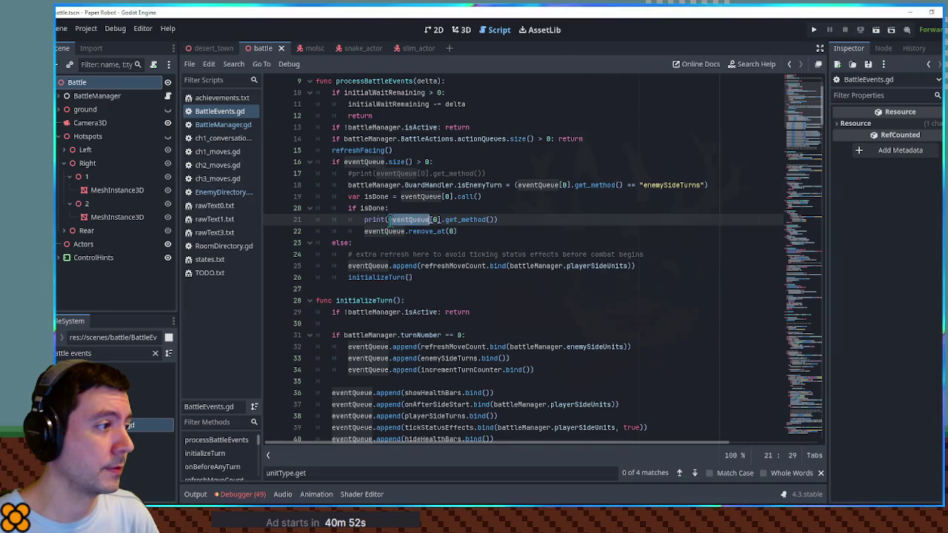
type("#")
left_click_drag(807, 132, 807, 237)
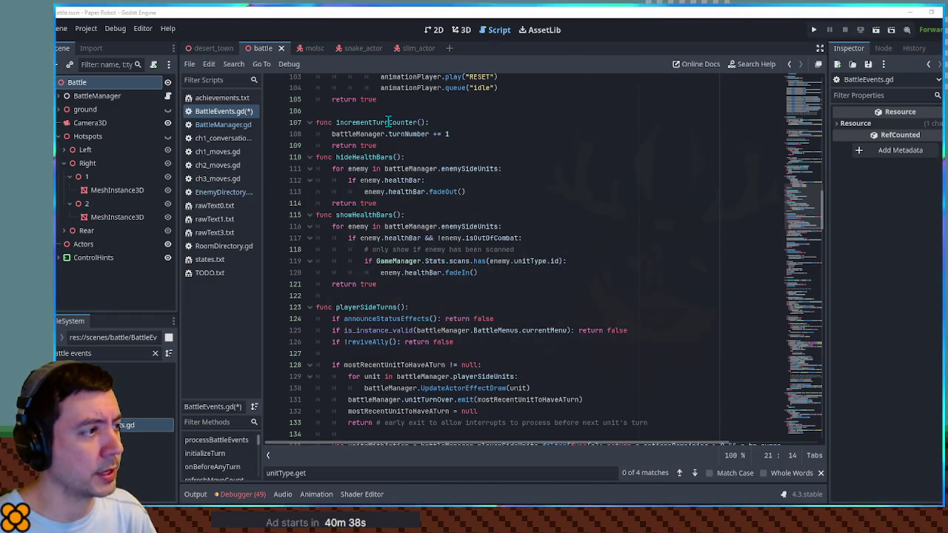
left_click_drag(806, 215, 802, 171)
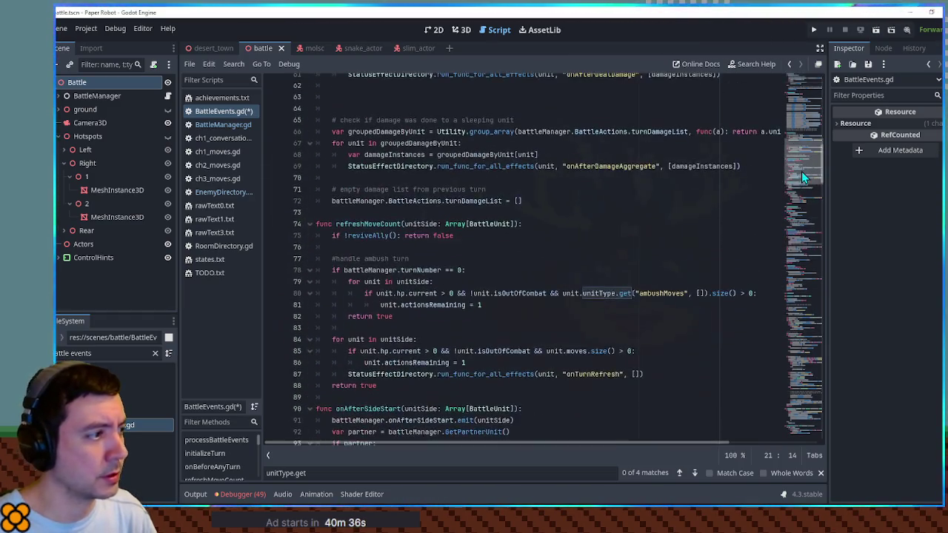
Search the script for refreshMoveCount and step back to its previous call.
double_click(374, 224)
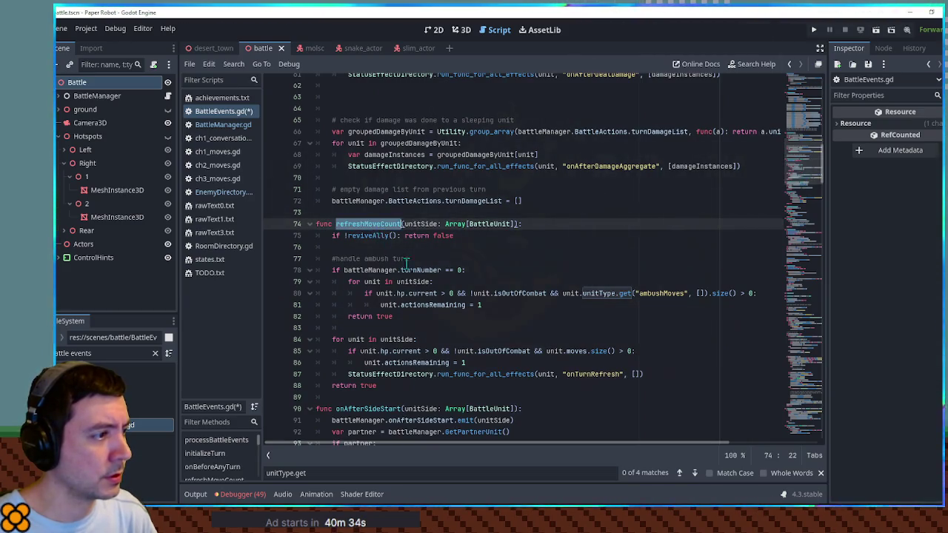
scroll(412, 267, "down", 2)
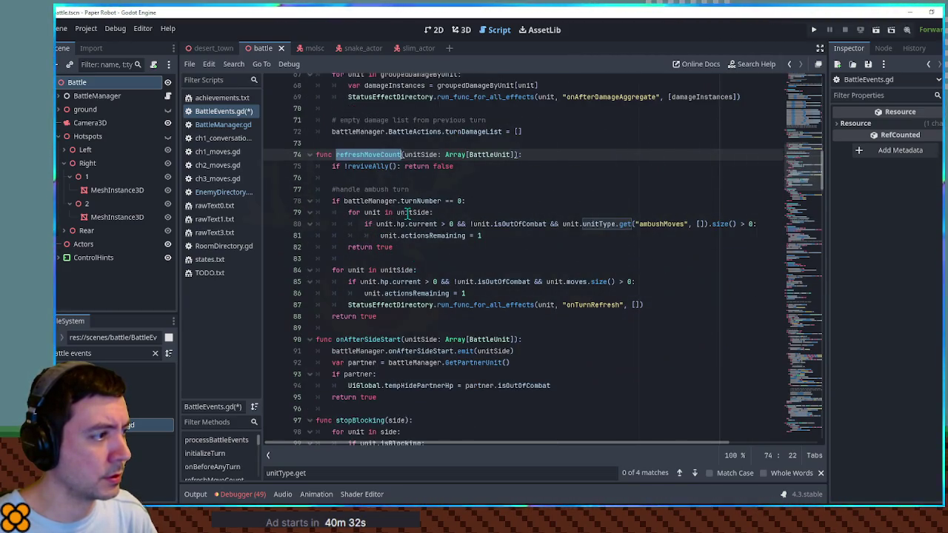
key("ctrl+f")
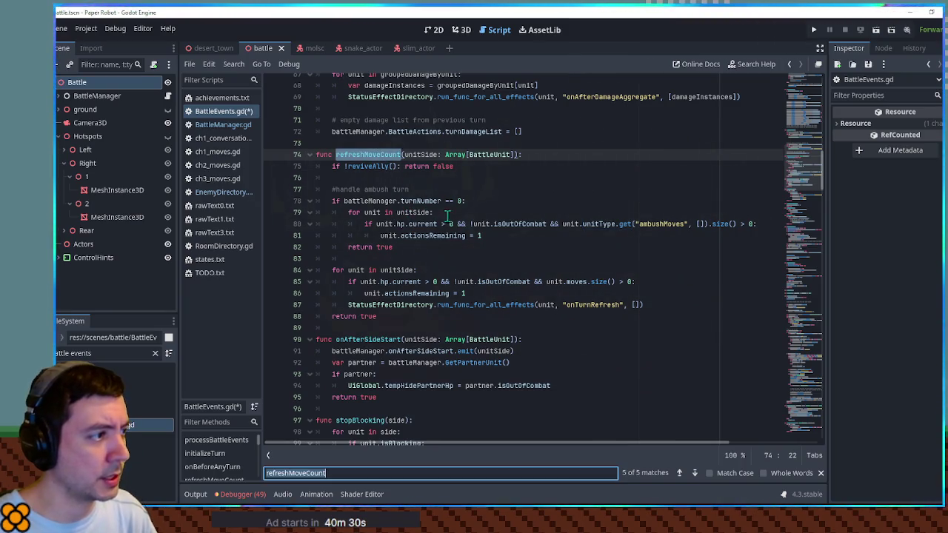
left_click(678, 474)
scroll(506, 242, "up", 2)
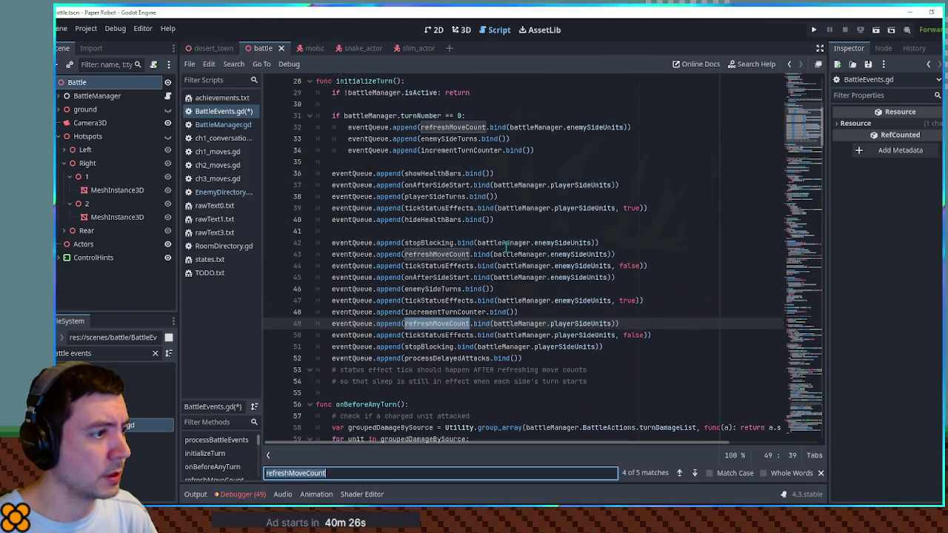
scroll(532, 215, "up", 1)
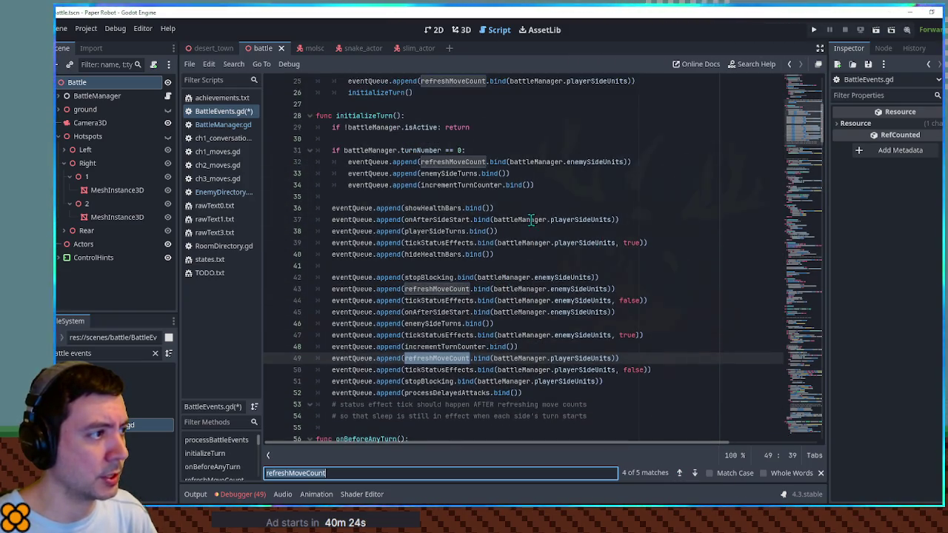
Locate initializeTurn and its call inside processBattleEvents.
double_click(370, 116)
scroll(535, 207, "up", 4)
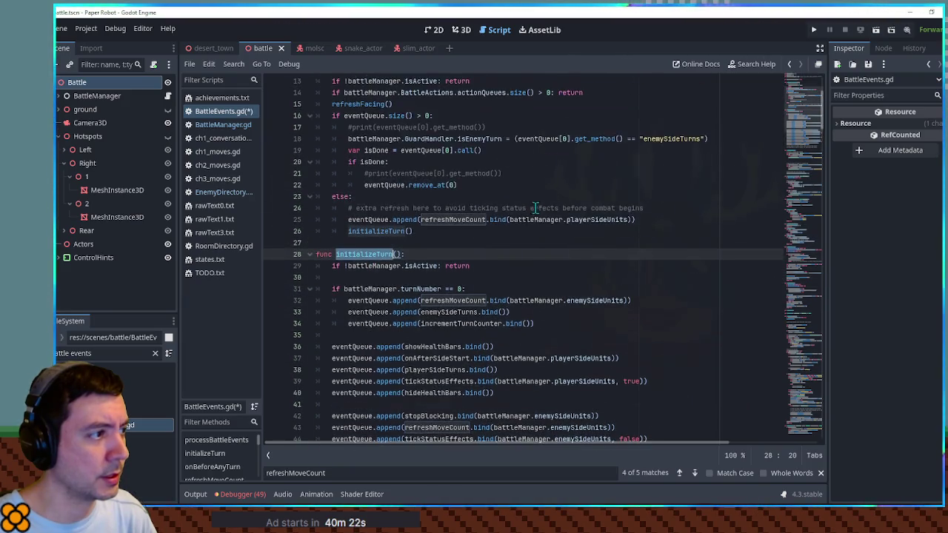
scroll(537, 215, "up", 3)
scroll(371, 170, "down", 1)
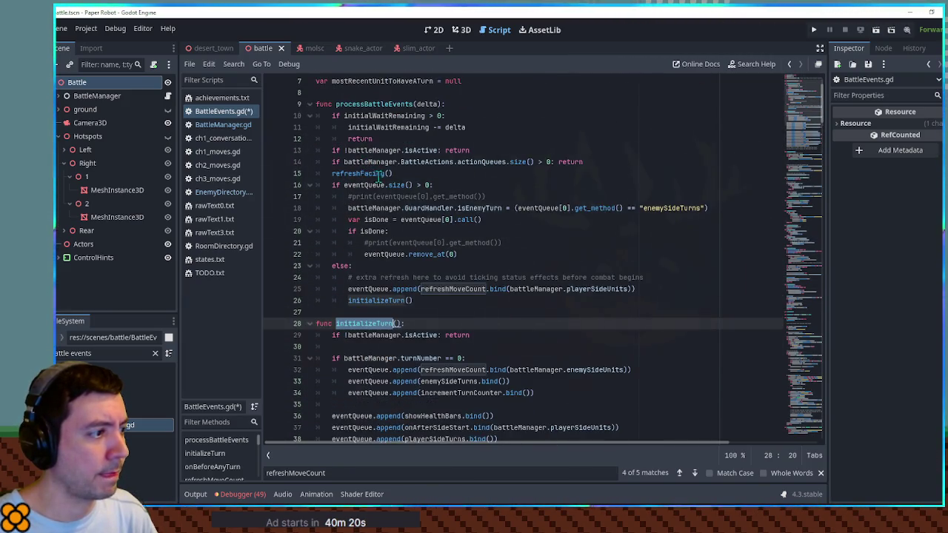
scroll(380, 175, "down", 2)
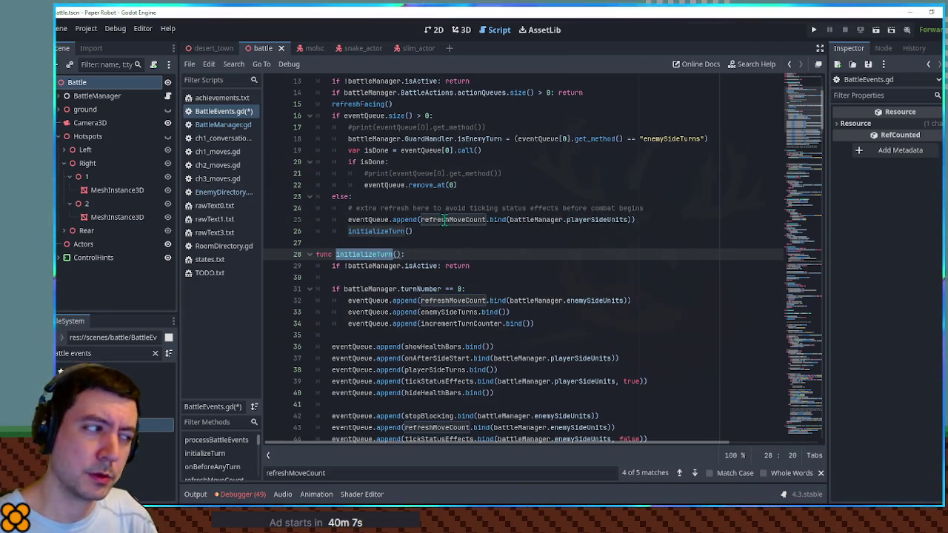
double_click(376, 231)
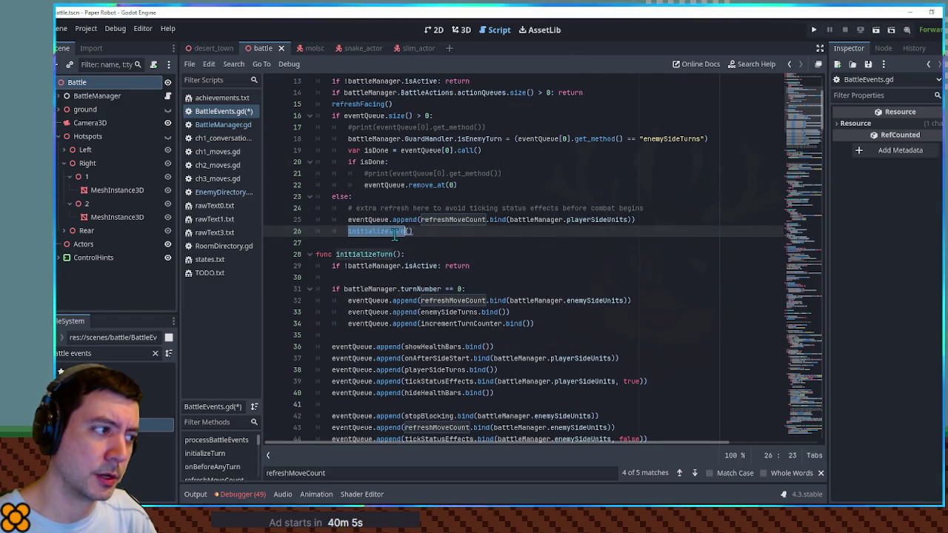
scroll(405, 235, "up", 2)
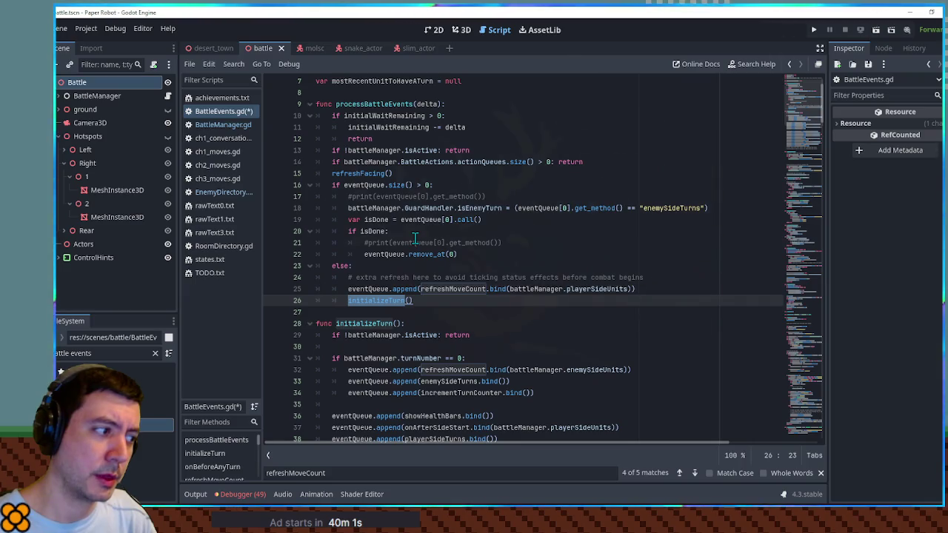
Add print("initializeTurn") at the top of initializeTurn, save BattleEvents.gd, and run the game.
left_click(677, 286)
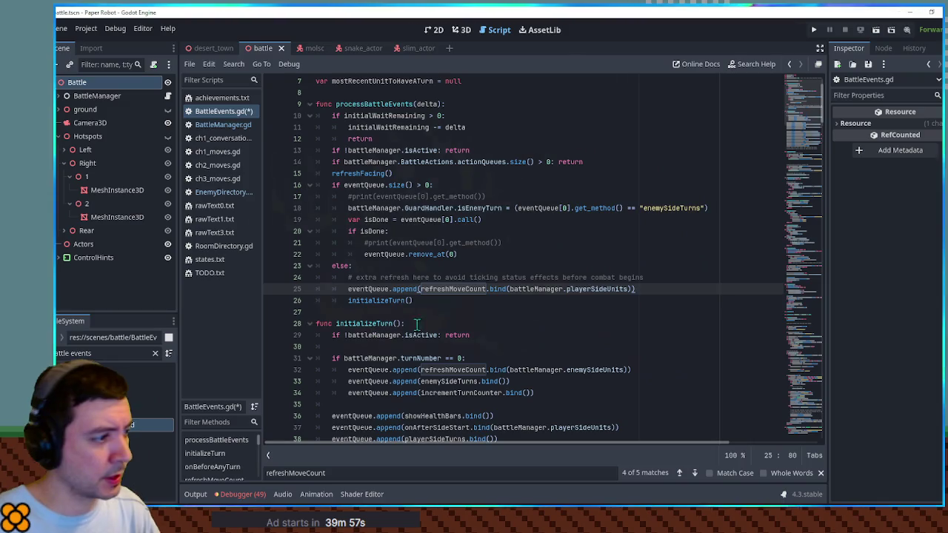
left_click(435, 331)
key("Up")
key("Return")
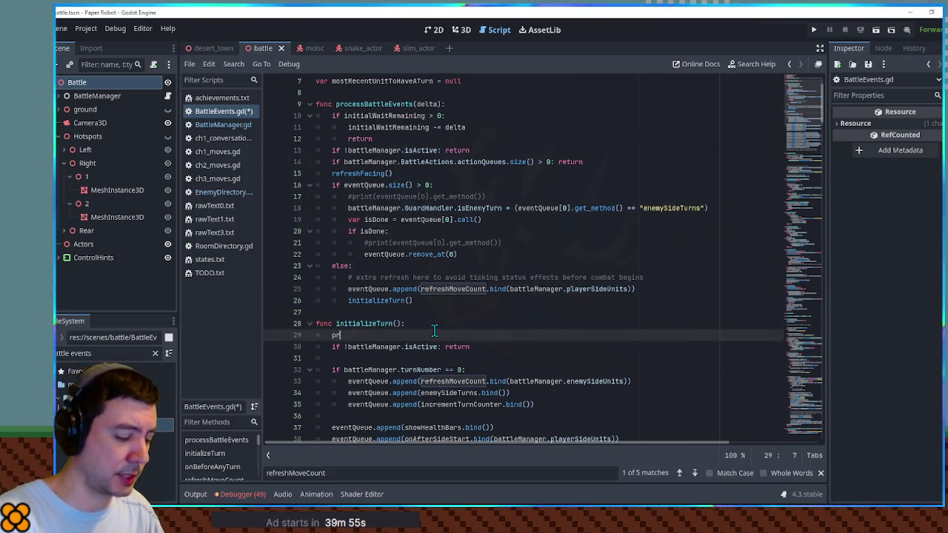
type("int(\"")
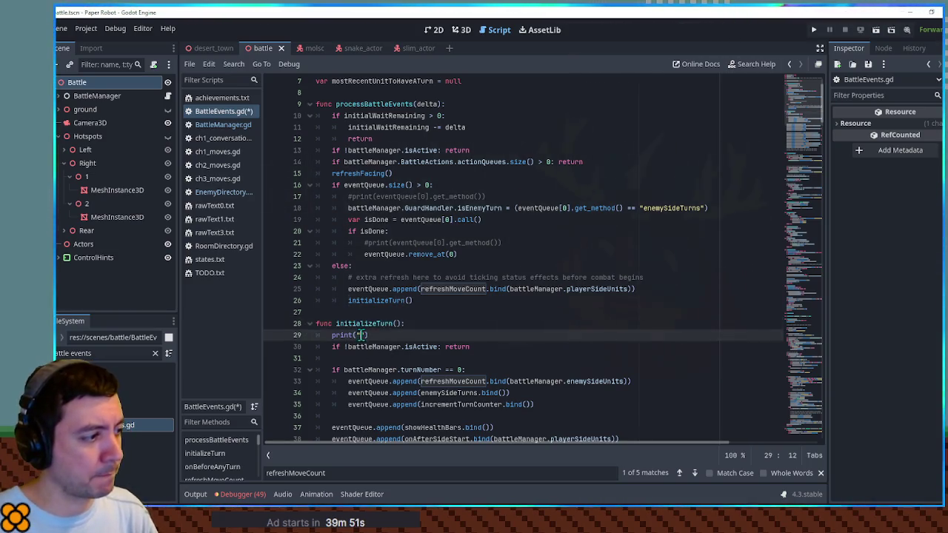
type("initializeTurn")
key("ctrl+s")
key("F5")
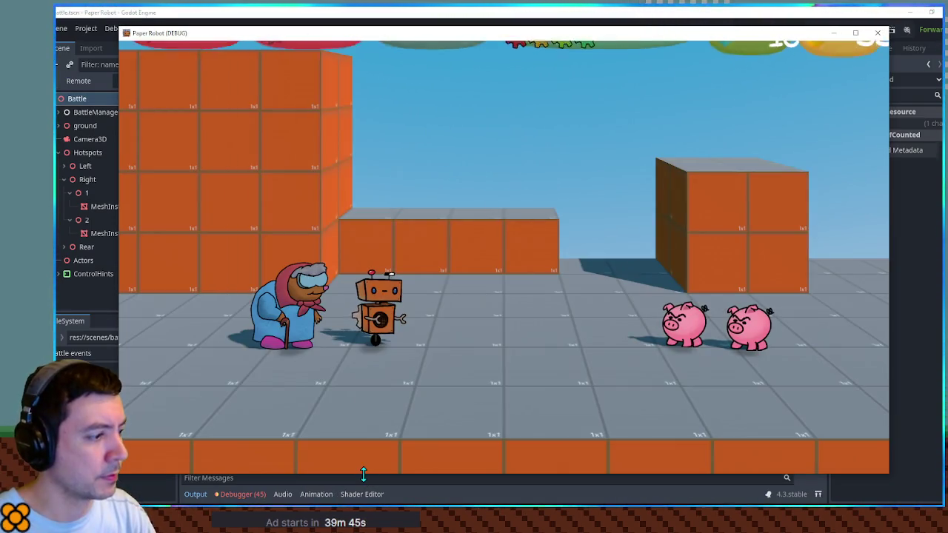
Shrink the game window to read initializeTurn in the output, then close Paper Robot.
left_click_drag(363, 474, 363, 369)
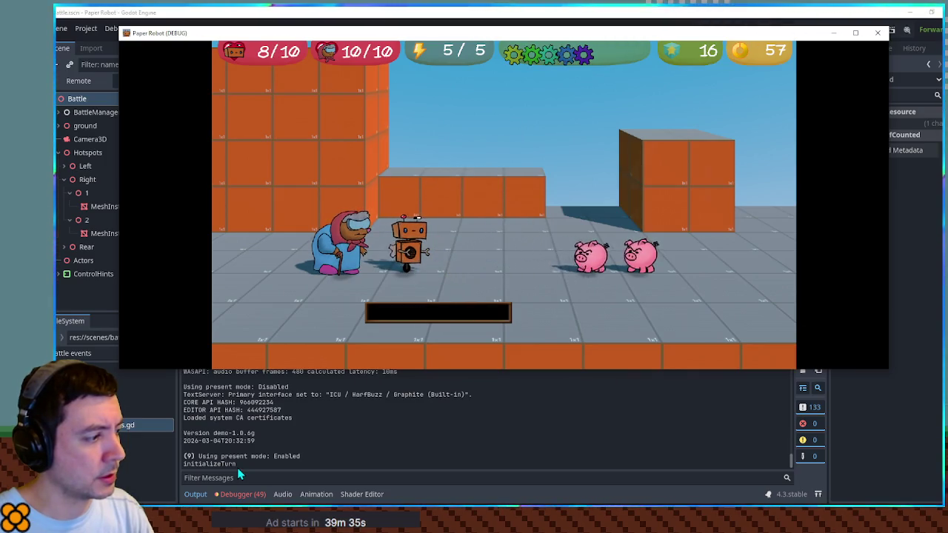
left_click(877, 33)
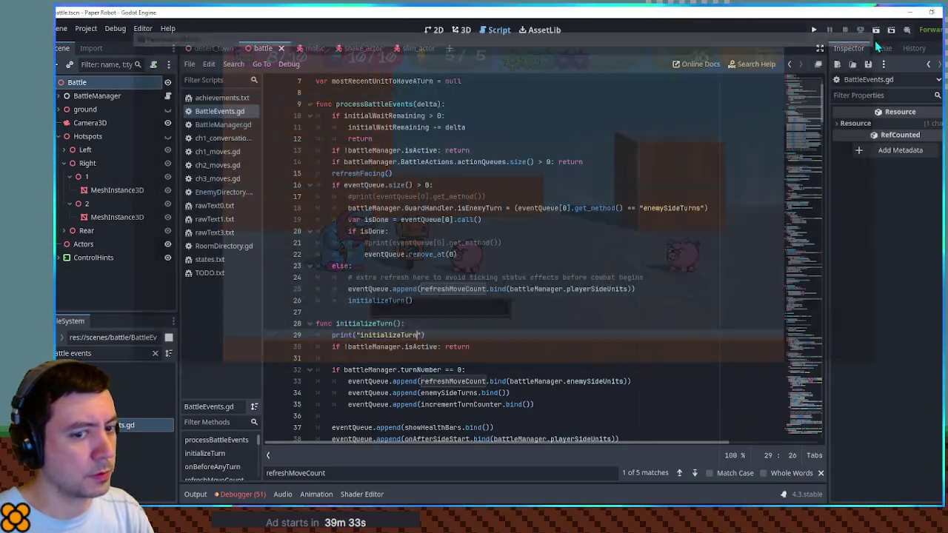
Delete the initializeTurn debug print line and save the script.
left_click(407, 335)
key("ctrl+shift+k")
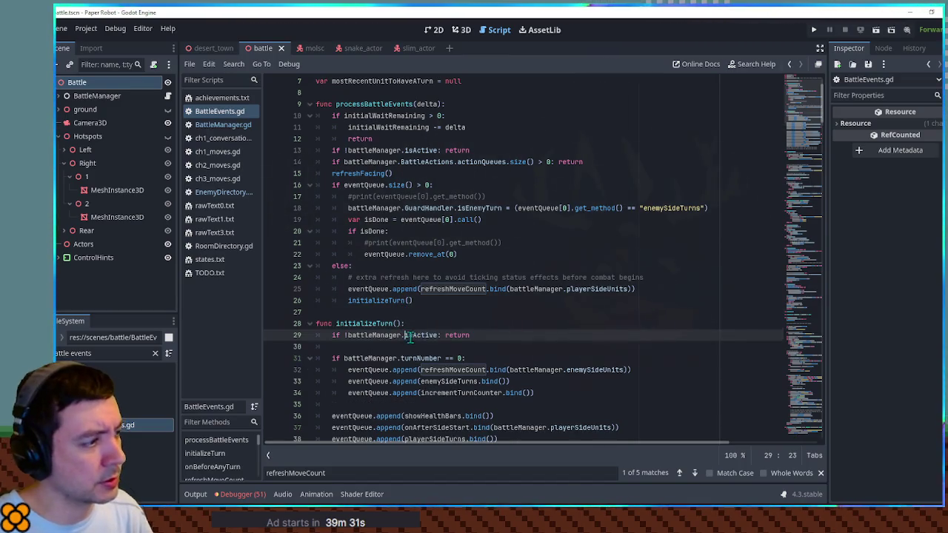
key("ctrl+s")
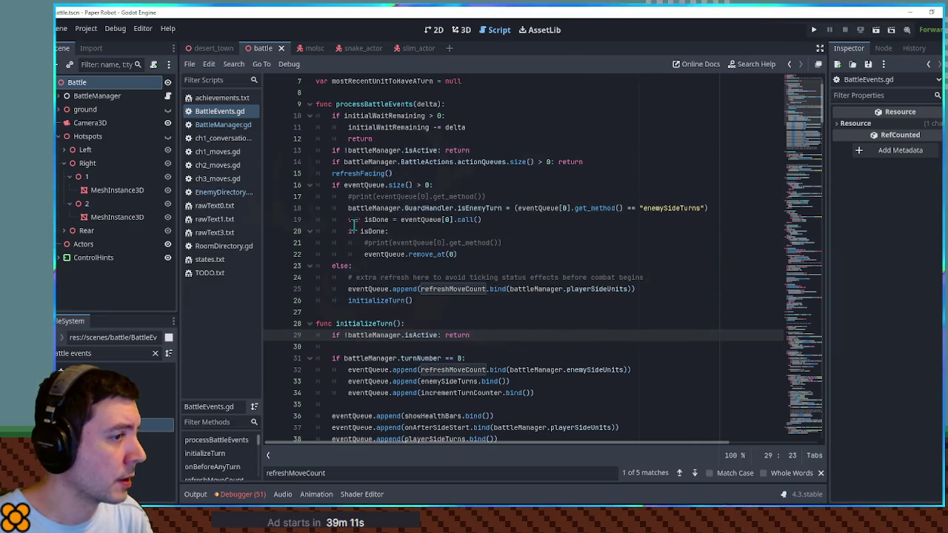
Uncomment the event-method print on line 17 in processBattleEvents and run the game.
double_click(416, 220)
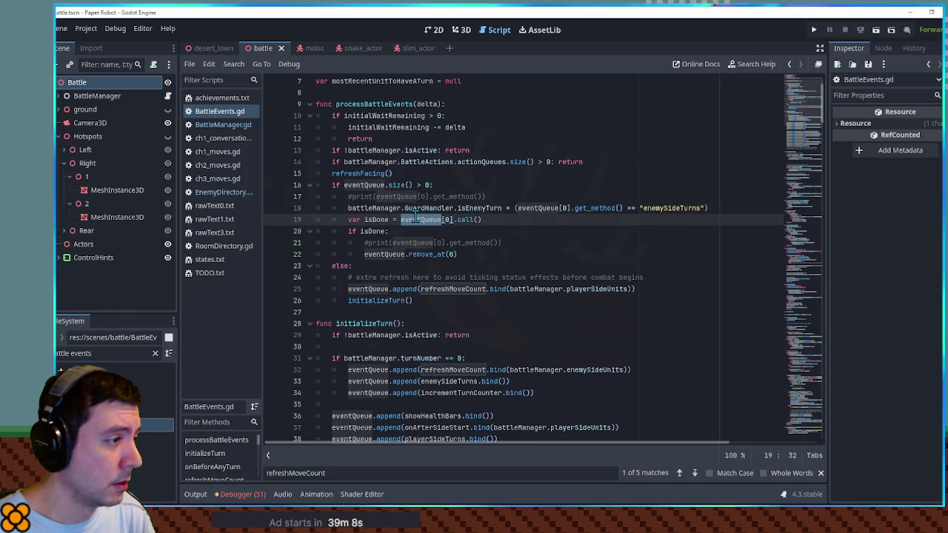
left_click(368, 243)
left_click(356, 197)
key("Left")
key("BackSpace")
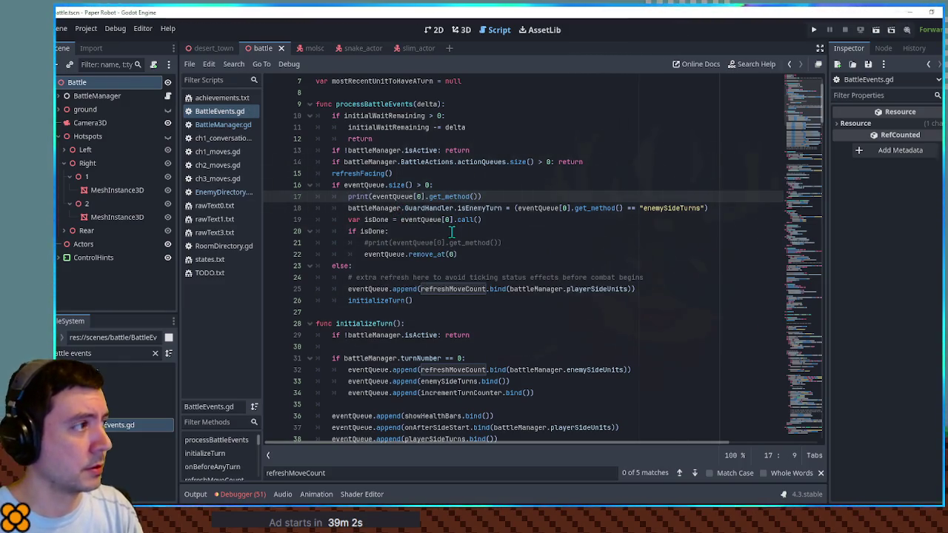
key("F5")
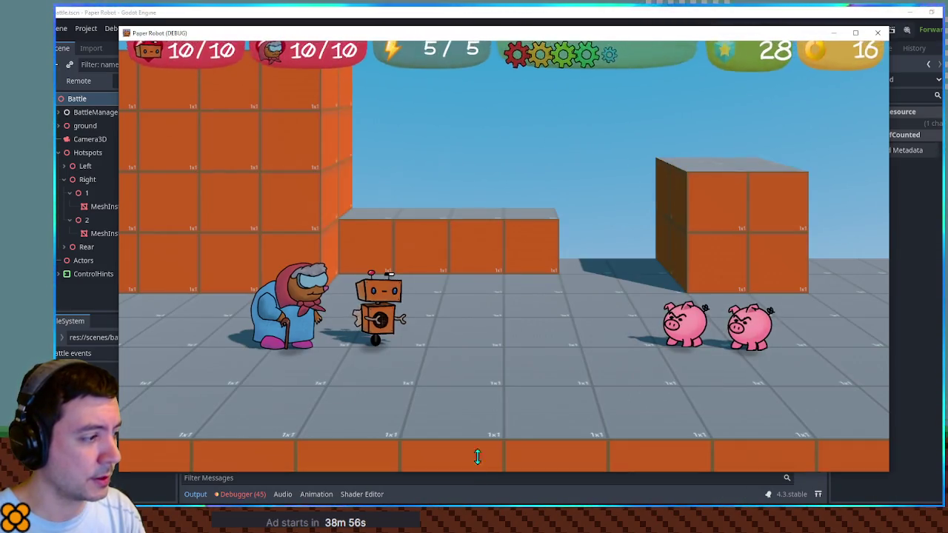
Check the output lists refreshMoveCount then enemySideTurns, then close the Paper Robot game.
left_click_drag(477, 457, 480, 374)
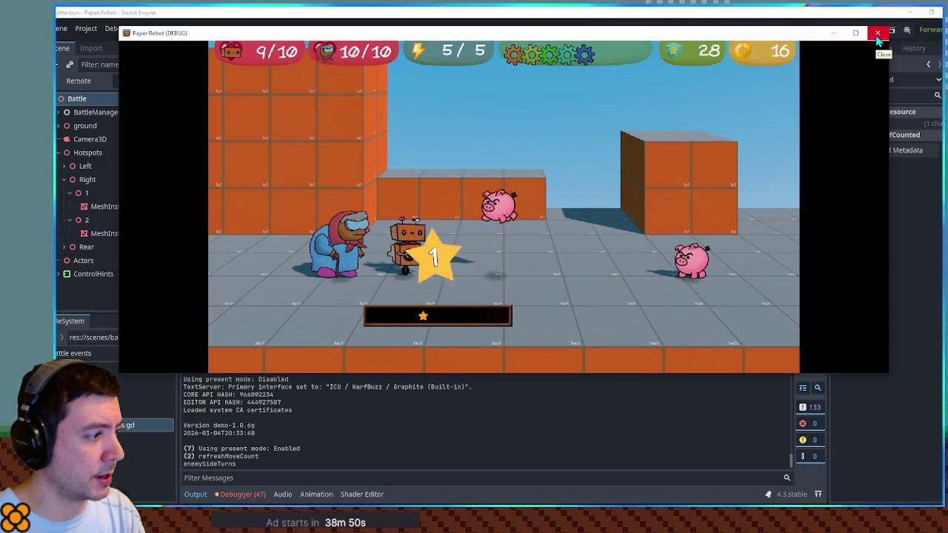
left_click(878, 33)
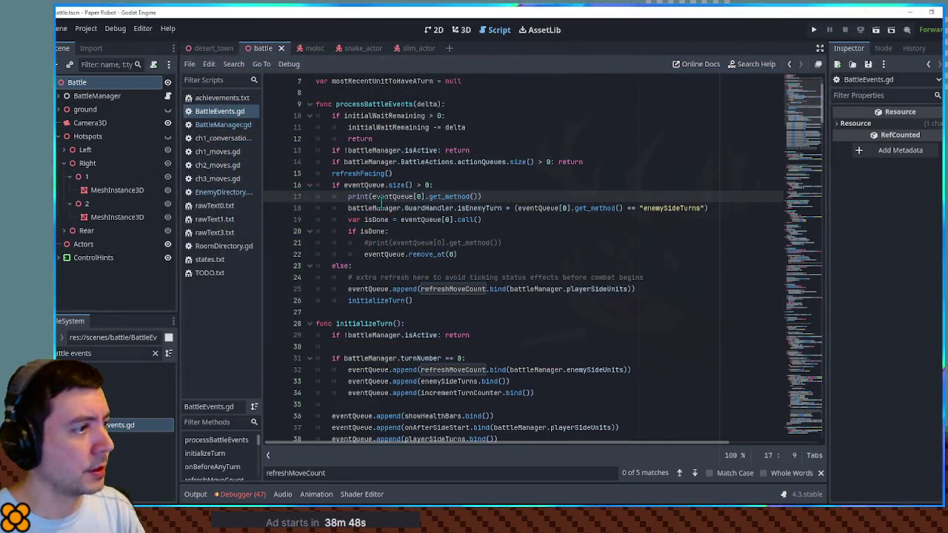
Delete the debug print on line 17 of processBattleEvents.
double_click(378, 196)
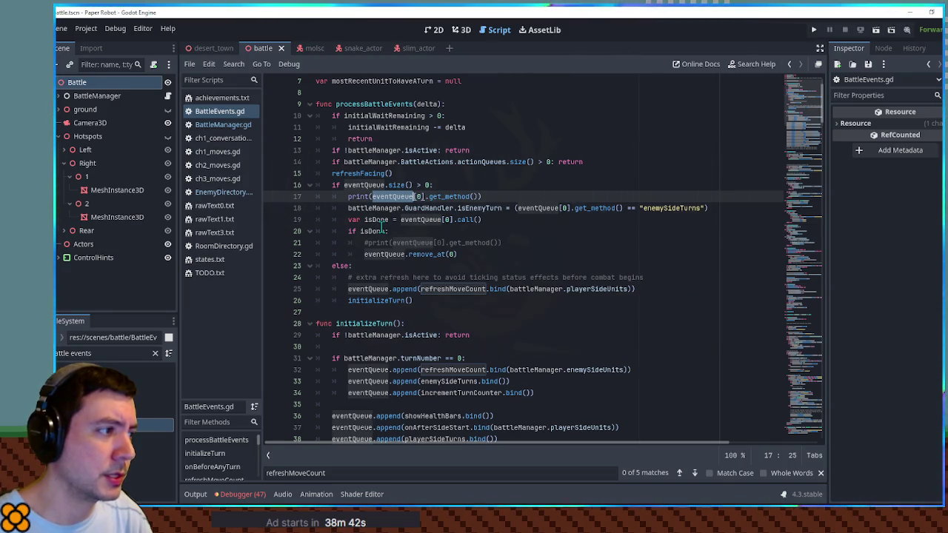
key("ctrl+shift+k")
left_click(489, 196)
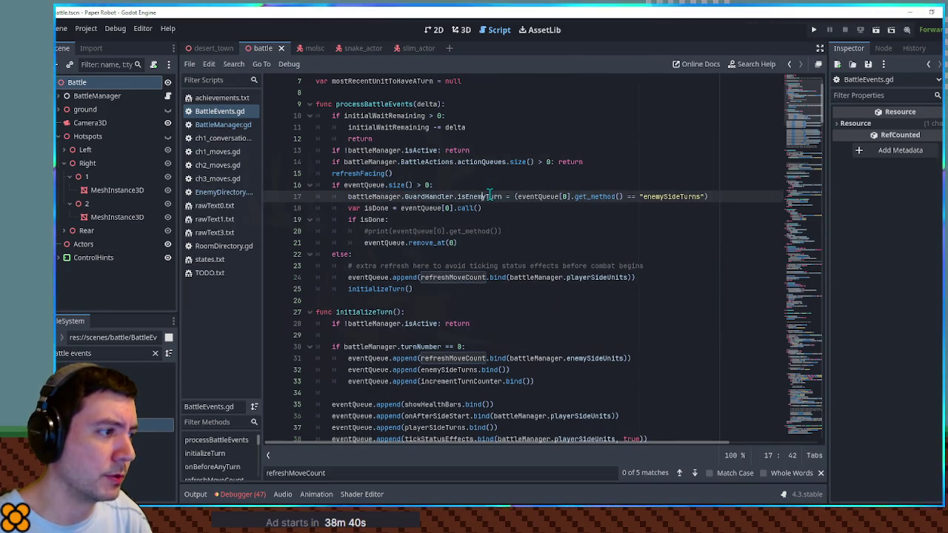
Jump to refreshMoveCount's definition and examine the ambush-turn block on lines 77–81.
double_click(462, 277)
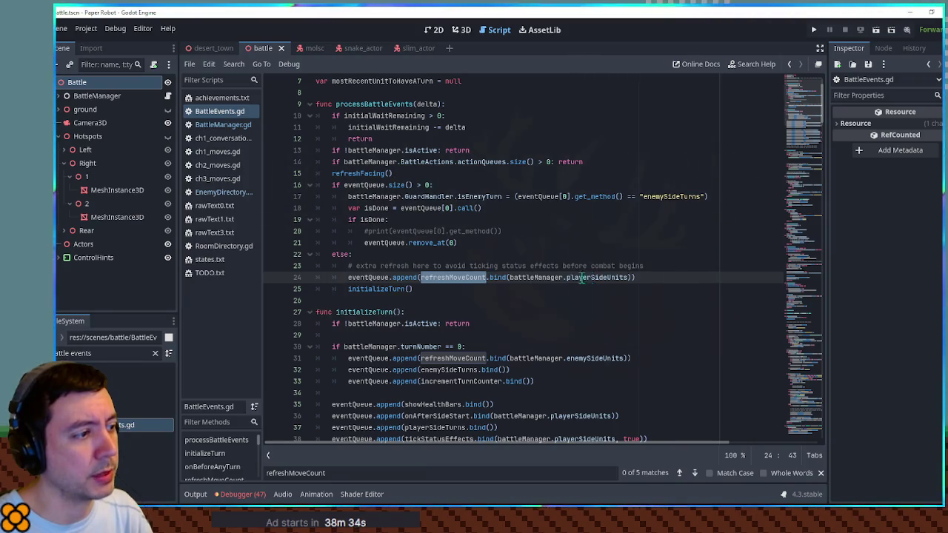
left_click(464, 278, "ctrl")
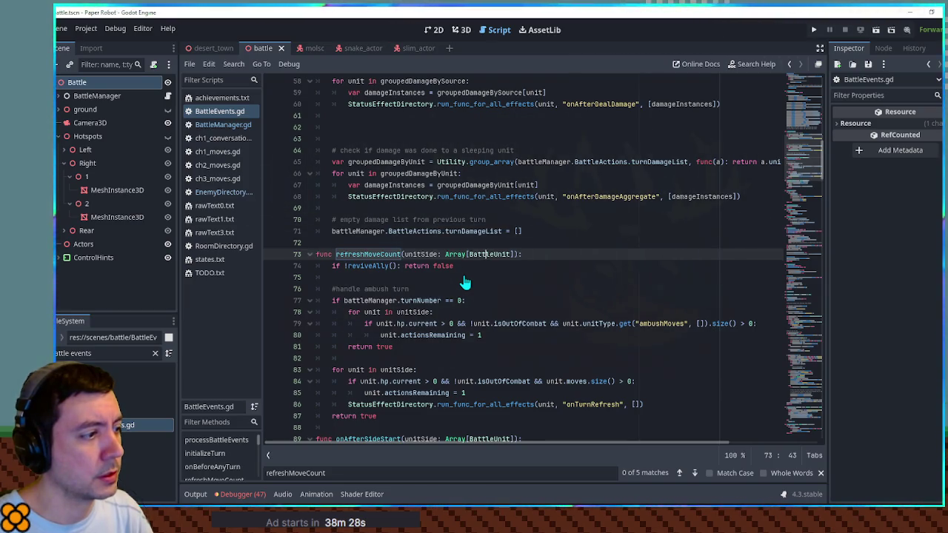
left_click_drag(331, 300, 434, 348)
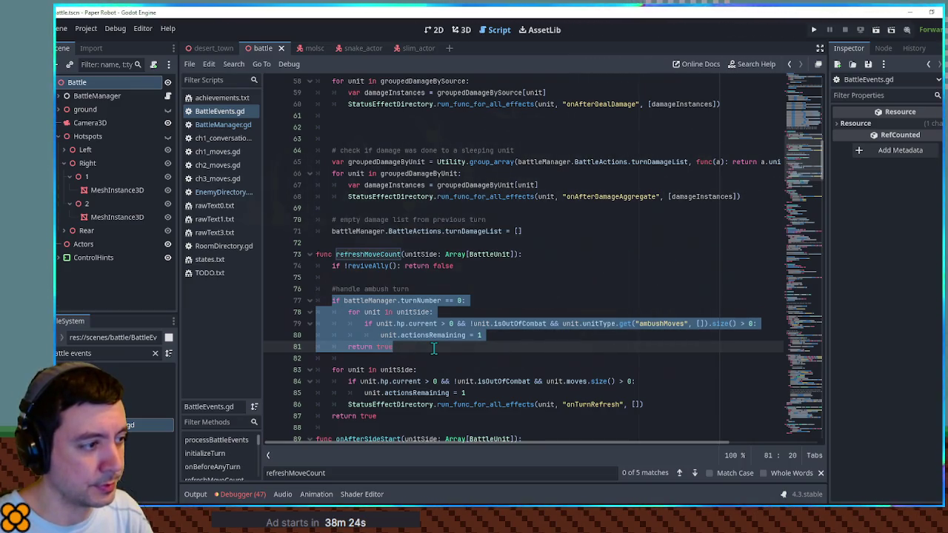
left_click(671, 320)
double_click(671, 322)
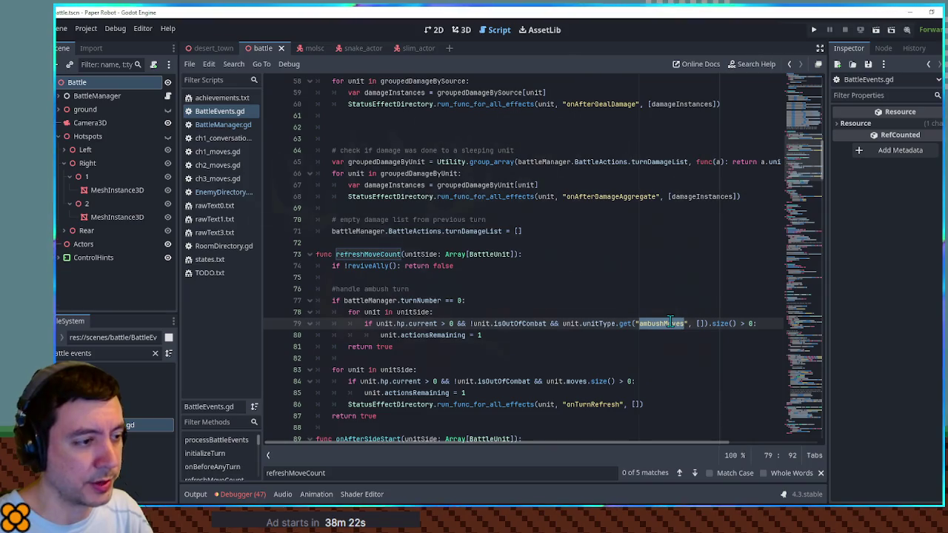
mouse_move(332, 300)
left_mouse_down()
mouse_move(400, 326)
mouse_move(400, 348)
mouse_move(321, 320)
left_mouse_up()
left_click(530, 300)
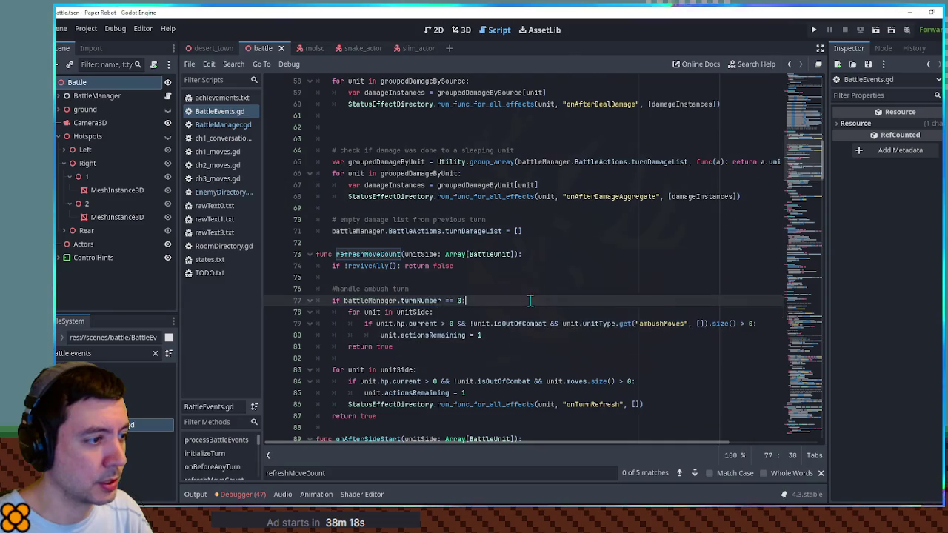
mouse_move(796, 267)
left_mouse_down()
mouse_move(809, 115)
mouse_move(795, 185)
mouse_move(796, 176)
left_mouse_up()
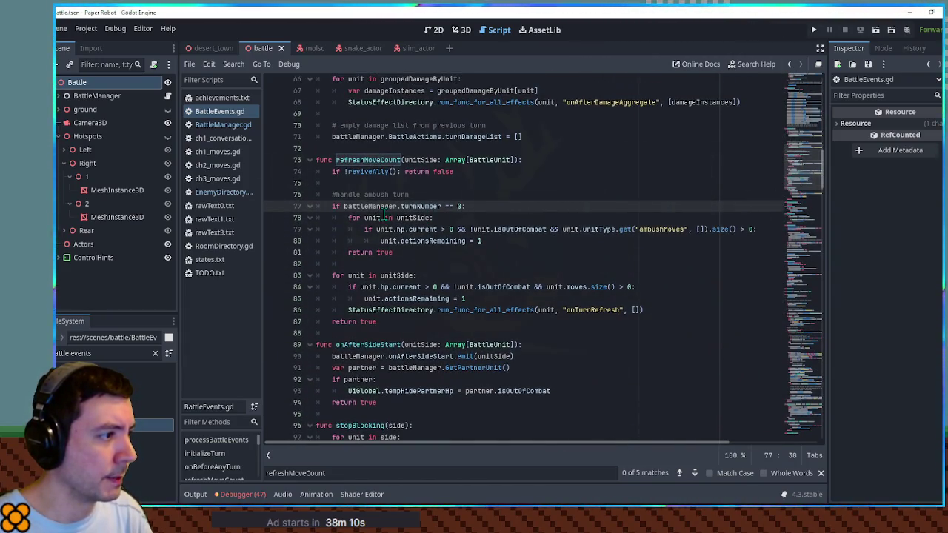
Replace the colon after 'turnNumber == 0' on line 77 with '&&'.
left_click_drag(375, 208, 458, 207)
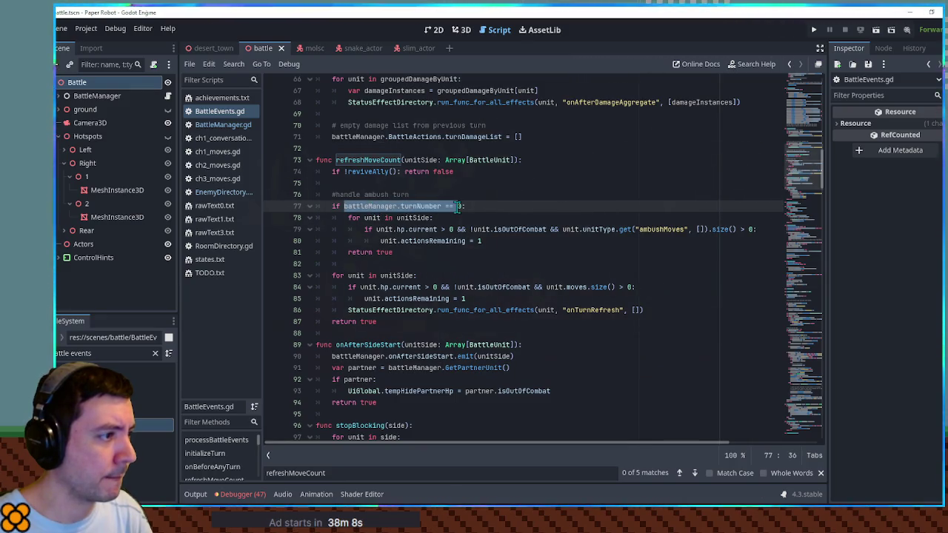
left_click(463, 207)
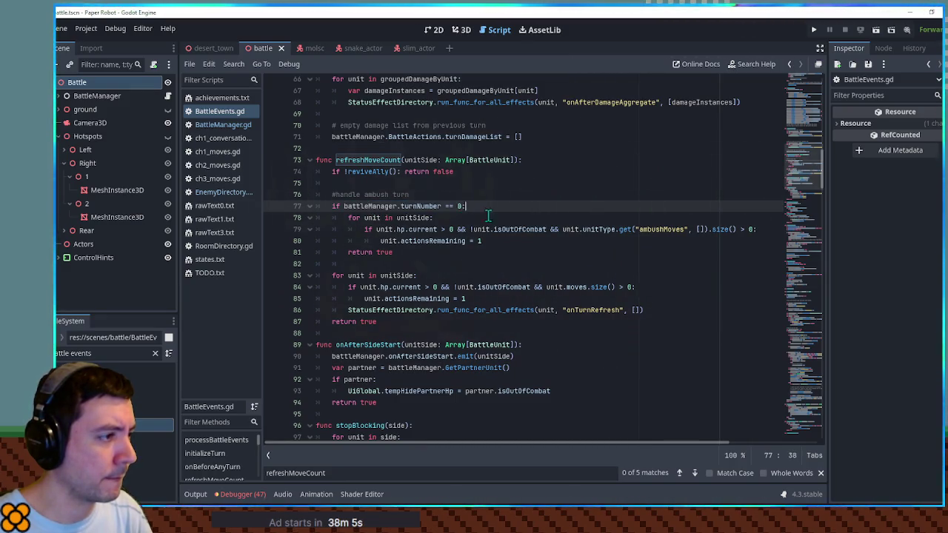
key("BackSpace")
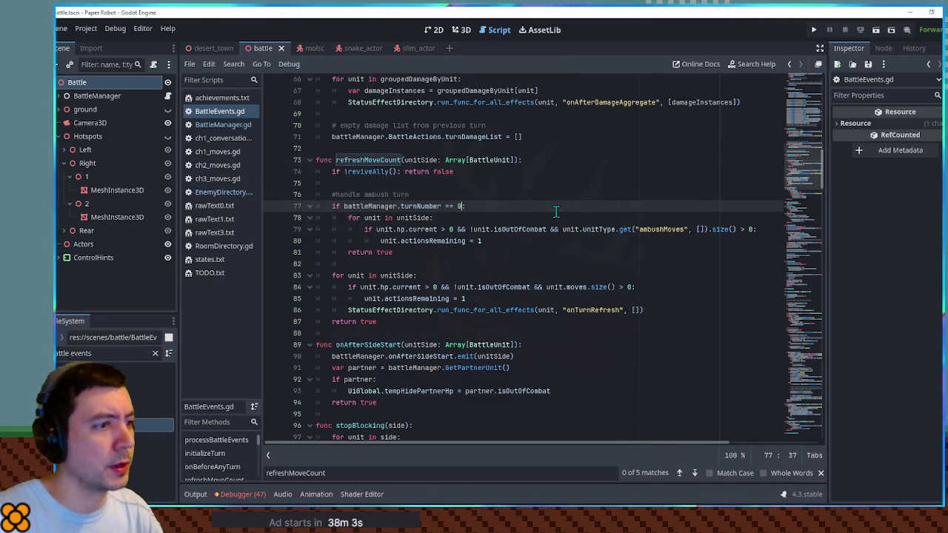
type("&&")
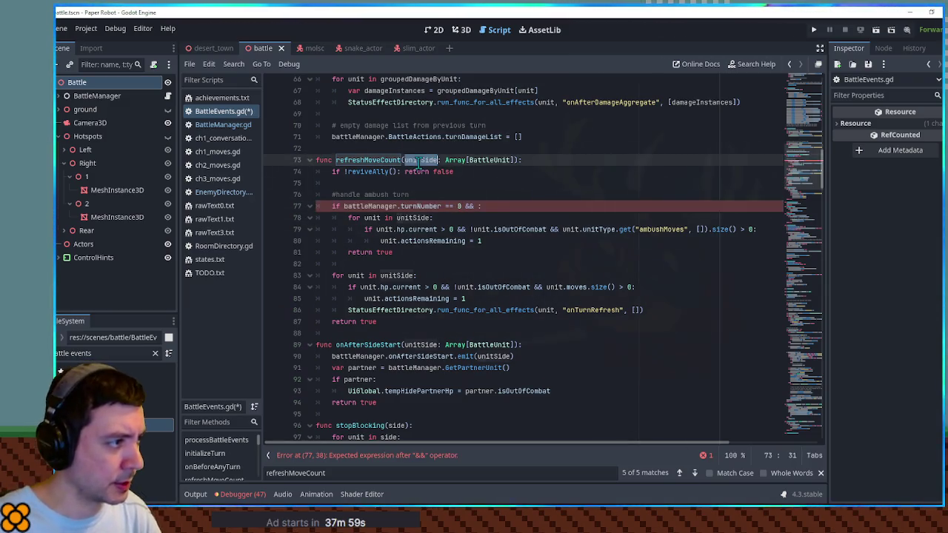
Finish line 77 as 'turnNumber == 0 && unitSide == battleManager.enemySideUnits:', save, and run.
left_click(485, 208)
type("unitSide == battle")
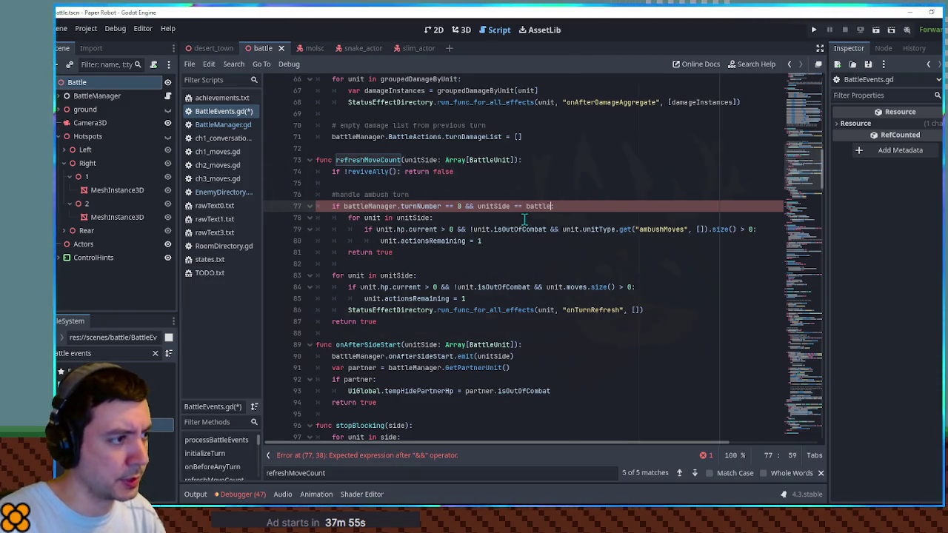
type("Manager.enemy:")
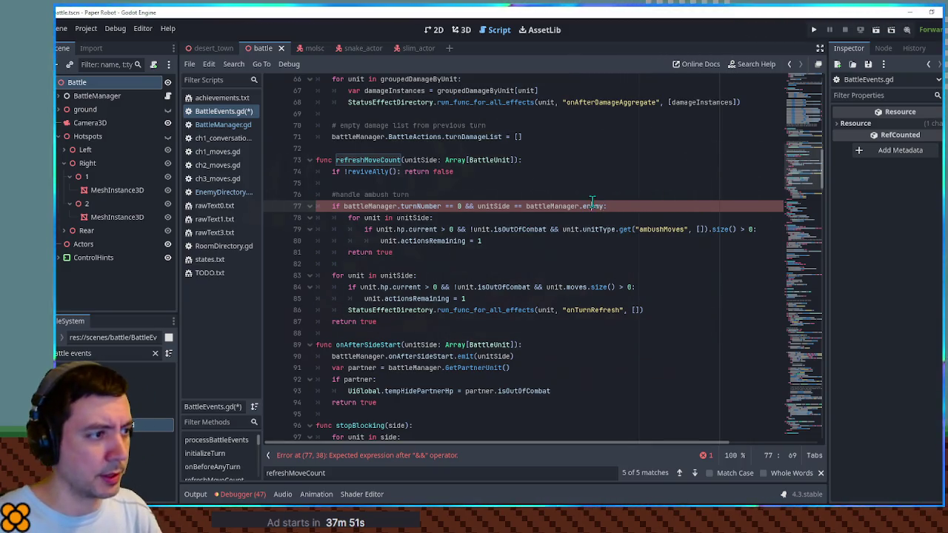
key("ctrl+shift+Left")
key("ctrl+shift+Left")
key("ctrl+shift+Left")
key("ctrl+f")
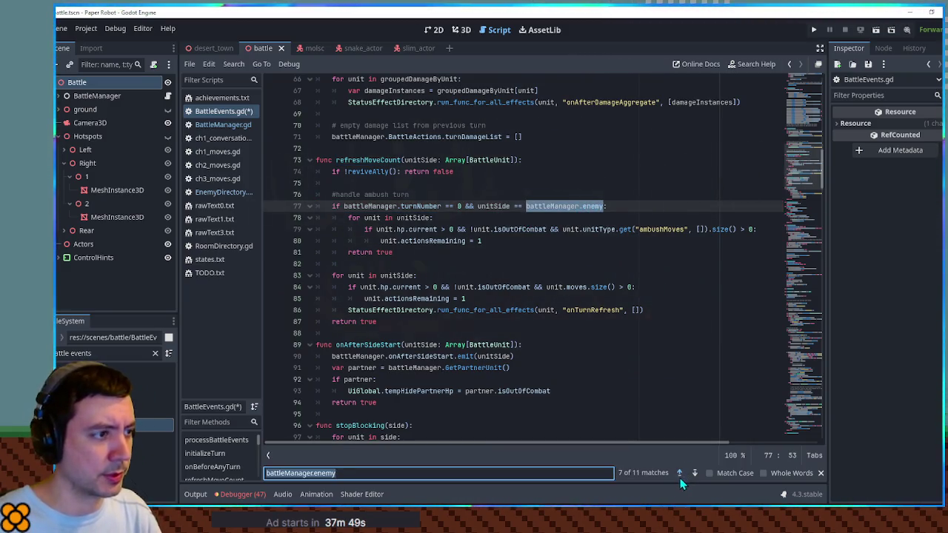
left_click(679, 474)
left_click(694, 474)
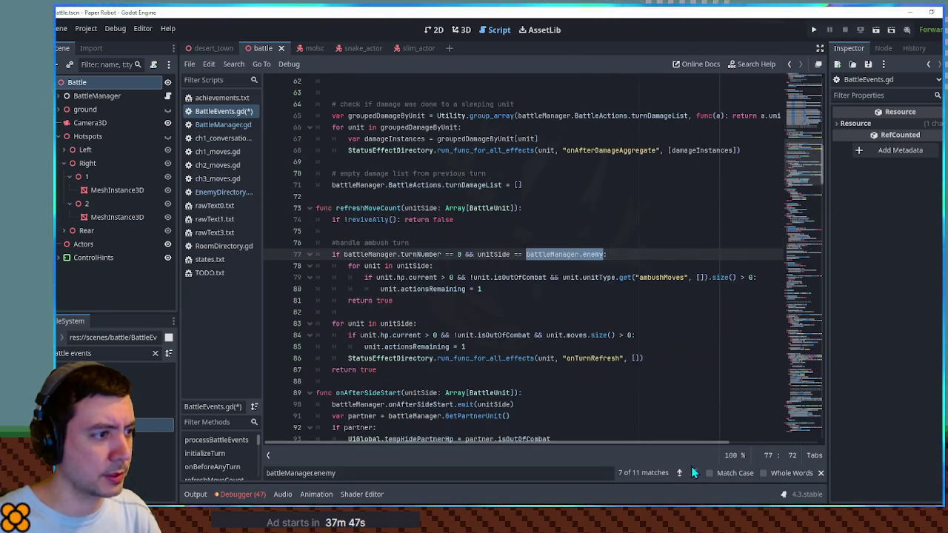
type("battleManager.enemyTeamUnits")
key("ctrl+s")
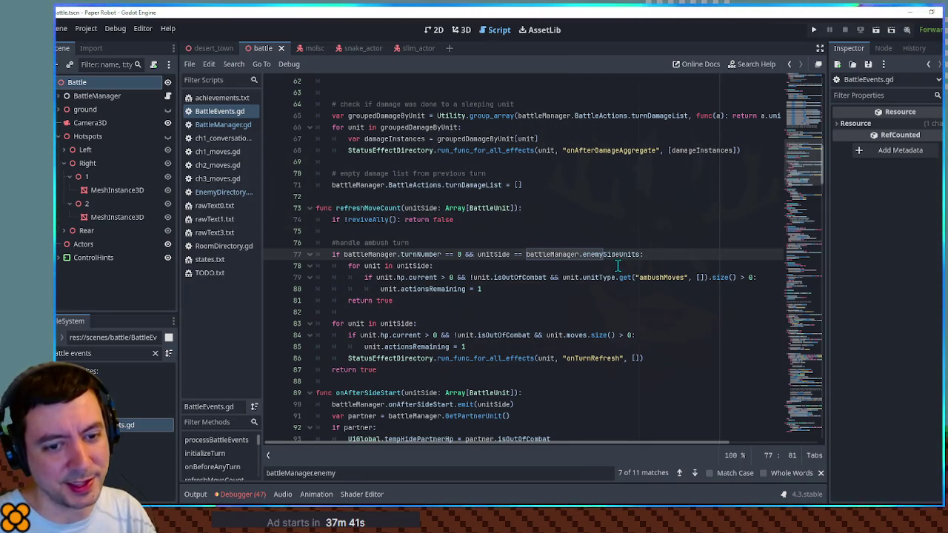
left_click(599, 230)
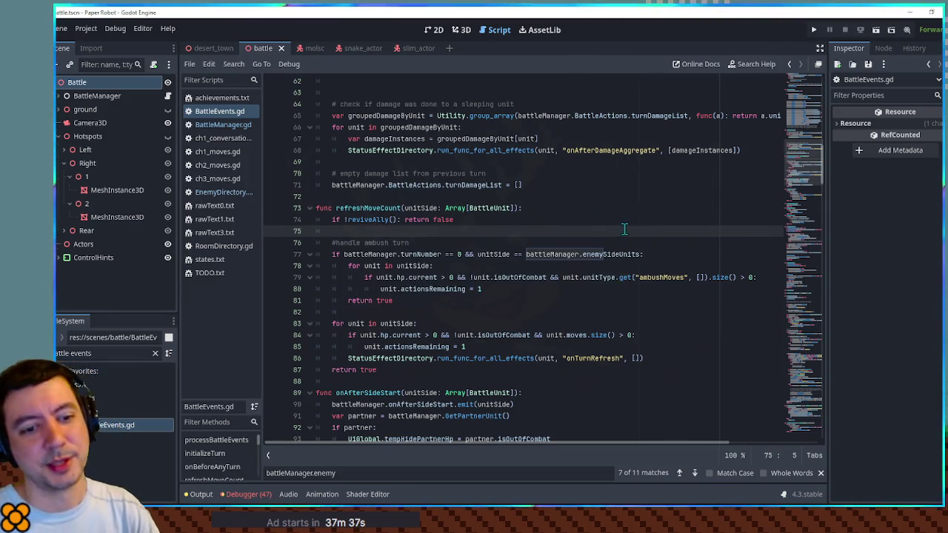
key("F5")
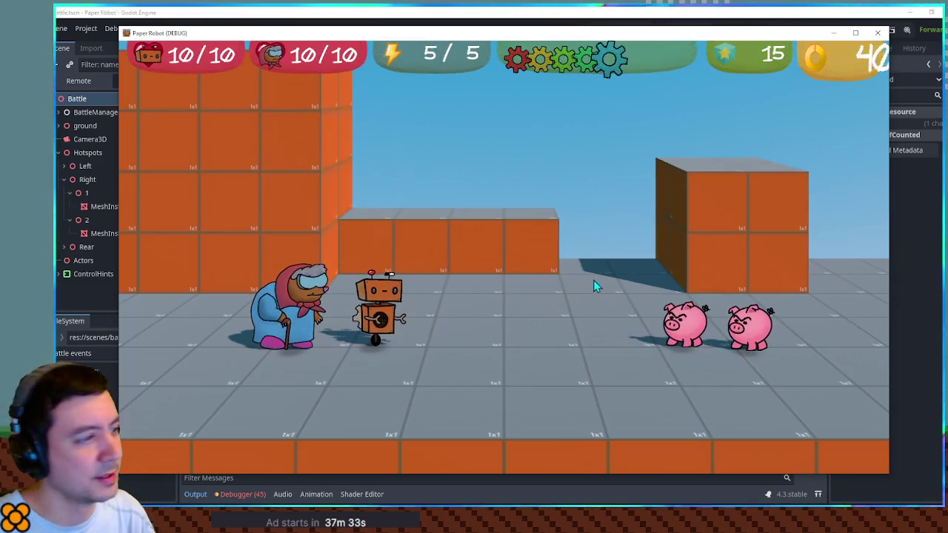
Counter both pigs' ambush charges, then have the robot Defend through Tactics.
left_click(680, 328)
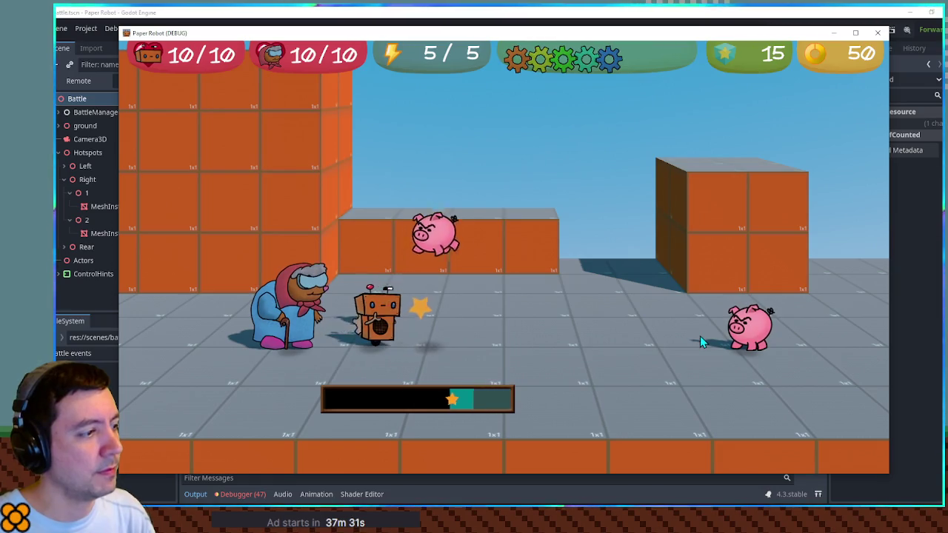
left_click(753, 347)
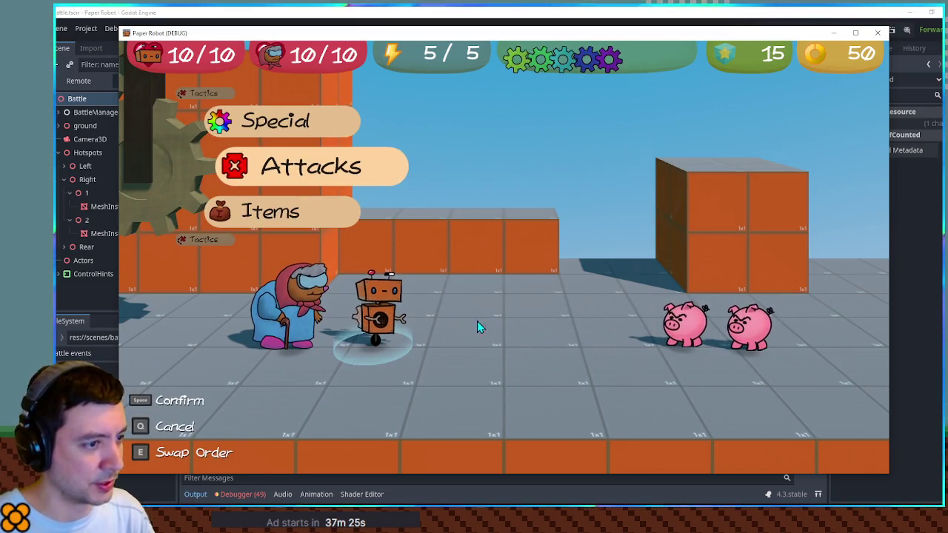
key("Up")
key("Up")
key("space")
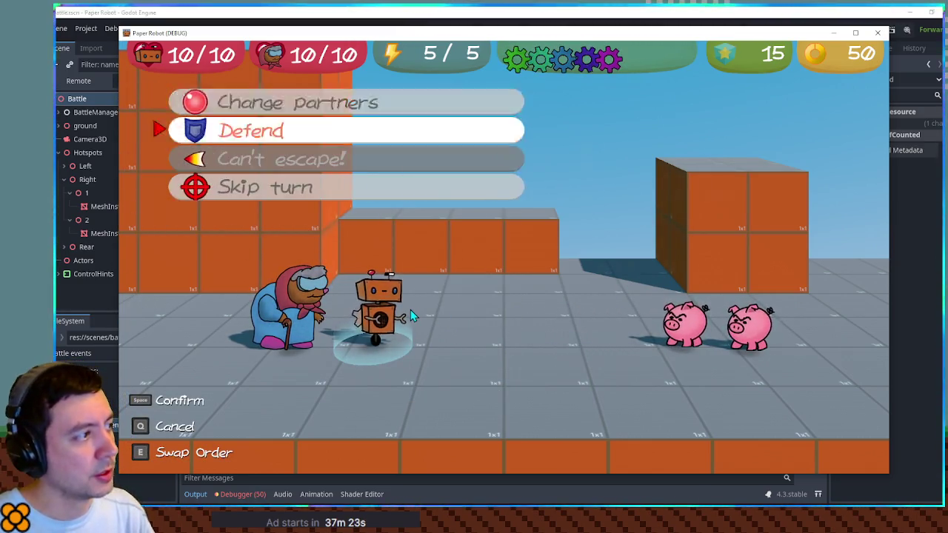
key("space")
End Grandma's turn from Tactics, let the enemy turn play out, and close the game window.
key("Up")
key("space")
key("space")
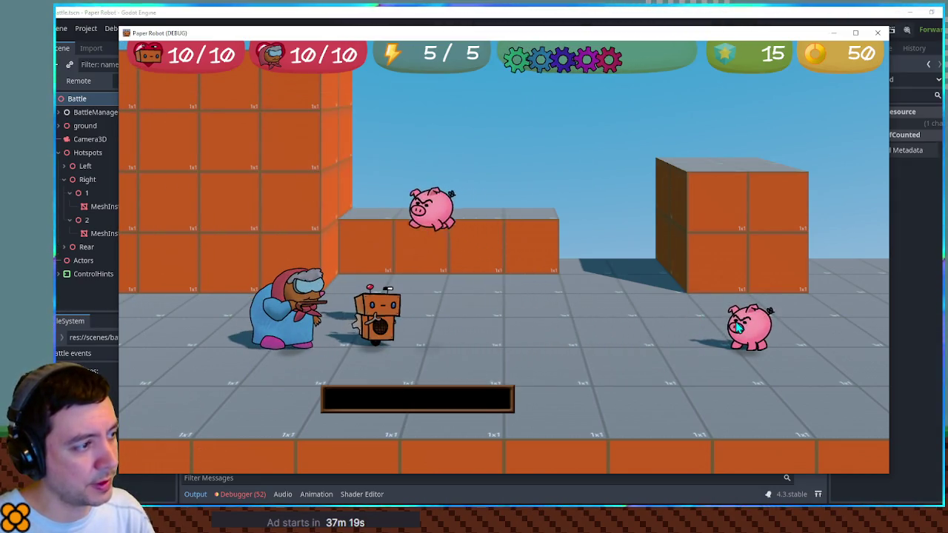
left_click(876, 34)
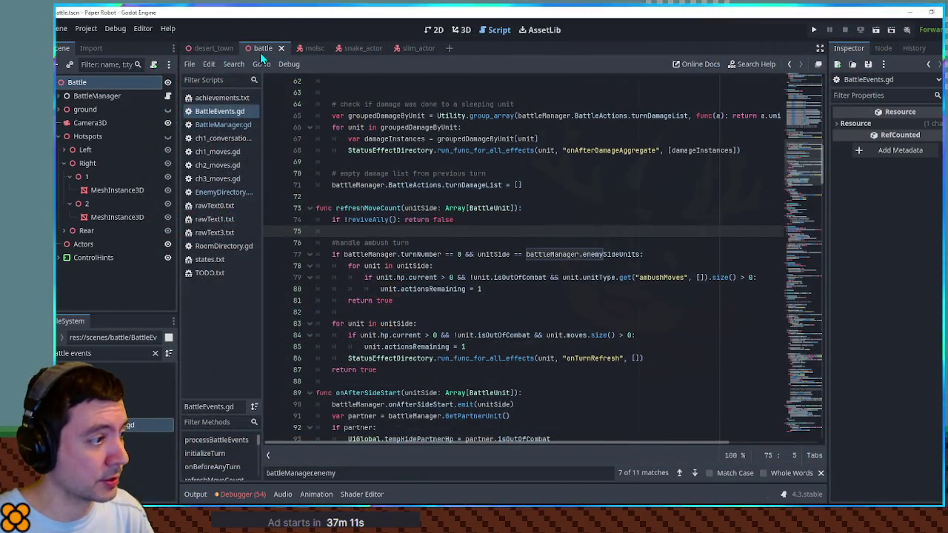
Change the battleManager.enemy check on line 77 to enemySideUnits and save BattleEvents.gd.
mouse_move(814, 172)
left_mouse_down()
mouse_move(811, 122)
mouse_move(813, 159)
left_mouse_up()
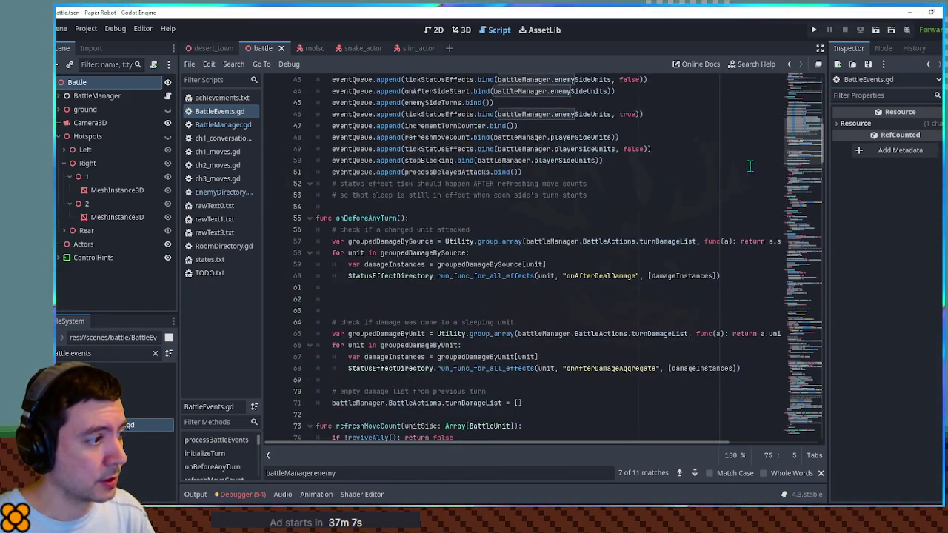
left_click(704, 182)
scroll(600, 211, "up", 5)
scroll(600, 211, "up", 6)
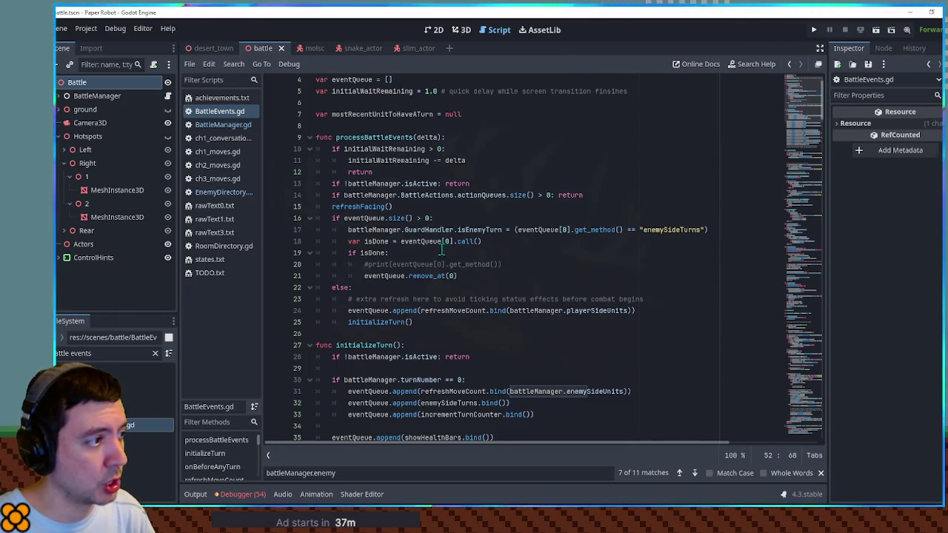
key("ctrl+d")
type("SideUnits")
scroll(511, 247, "up", 10)
scroll(532, 247, "up", 1)
key("ctrl+s")
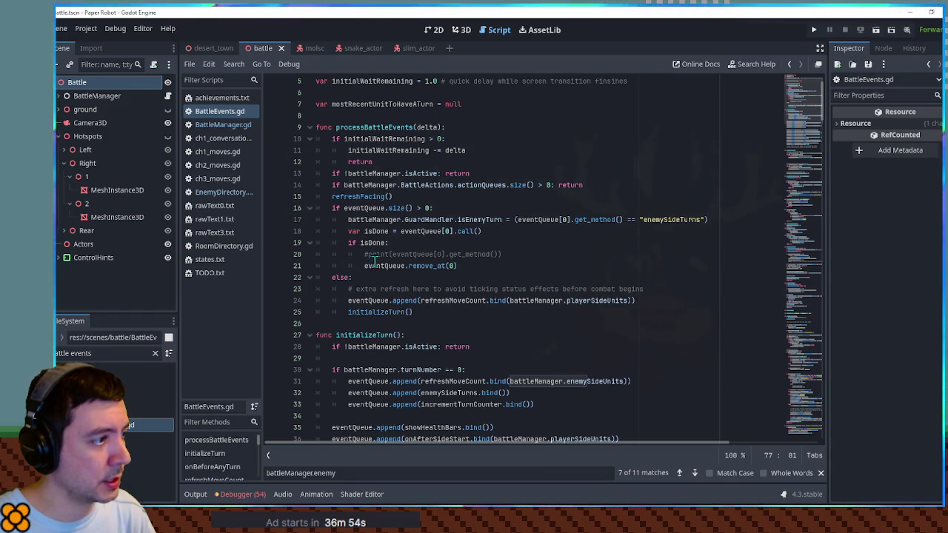
Paste '#print(eventQueue[0].get_method())' as a new line 17 and save the script.
left_click_drag(366, 255, 518, 257)
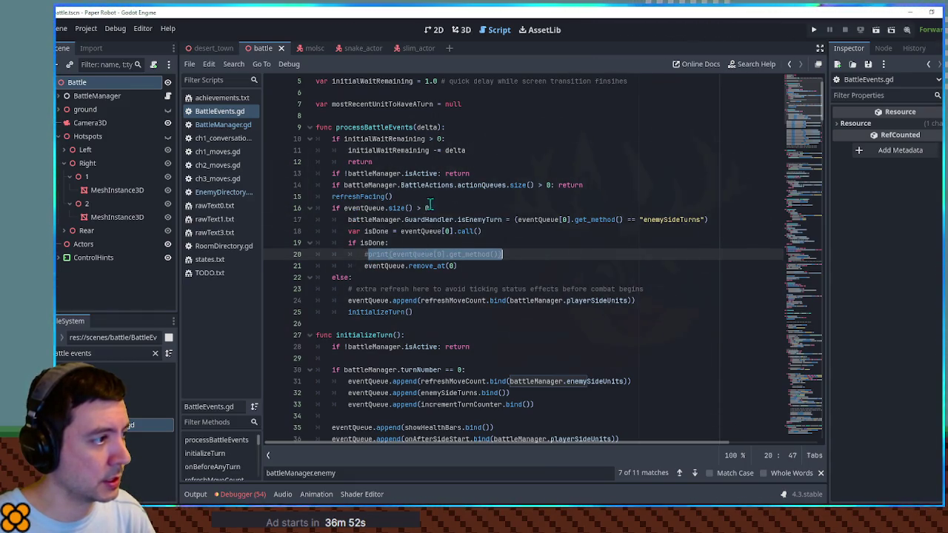
left_click(478, 208)
key("Return")
key("ctrl+v")
key("Up")
key("ctrl+s")
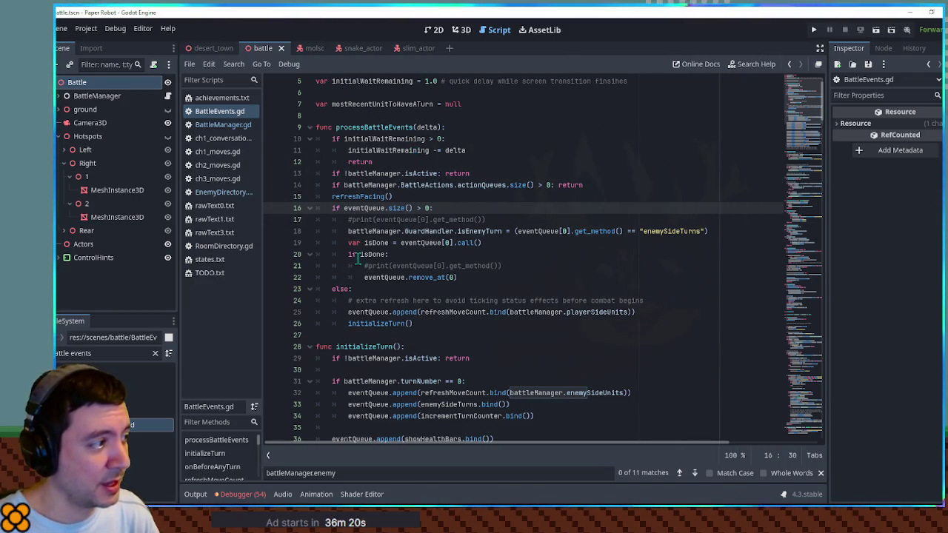
left_click(226, 194)
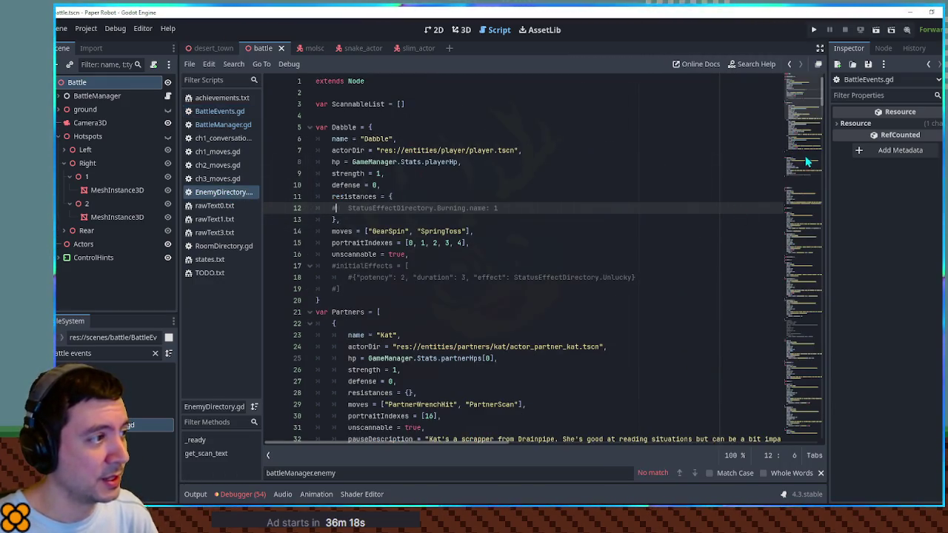
Scroll to the Piggle entry and comment out its HoggleCharge ambushMoves line 129.
mouse_move(802, 101)
left_mouse_down()
mouse_move(808, 182)
mouse_move(808, 172)
left_mouse_up()
left_click(337, 314)
key("ctrl+k")
Select the commented #ambushMoves line and the nearby moves line to review the change.
left_click_drag(333, 314, 461, 313)
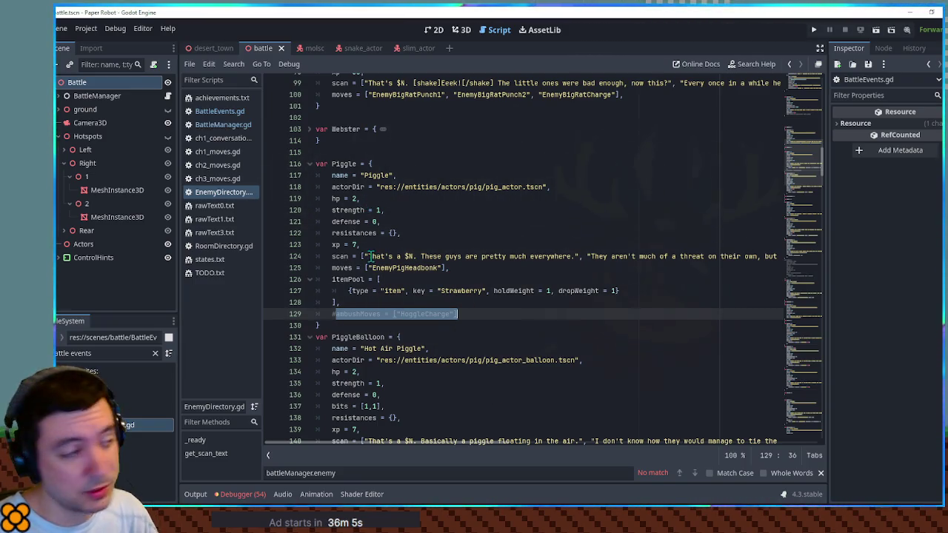
double_click(361, 314)
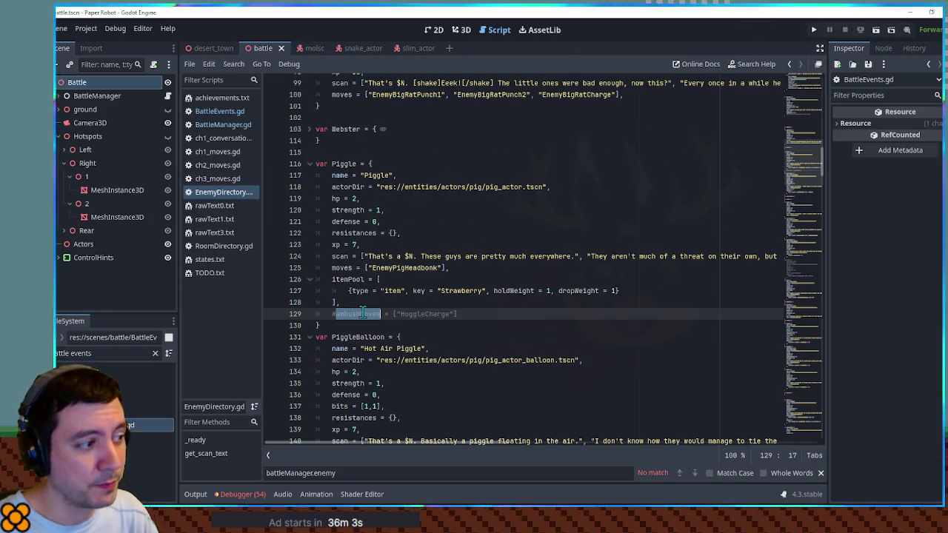
double_click(345, 268)
left_click_drag(345, 268, 459, 270)
left_click(459, 270)
left_click_drag(335, 314, 480, 317)
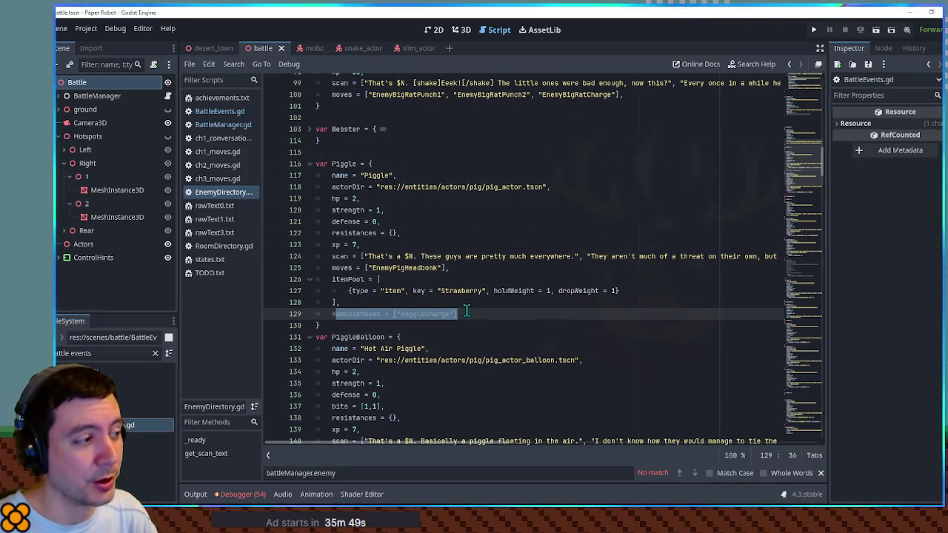
double_click(358, 314)
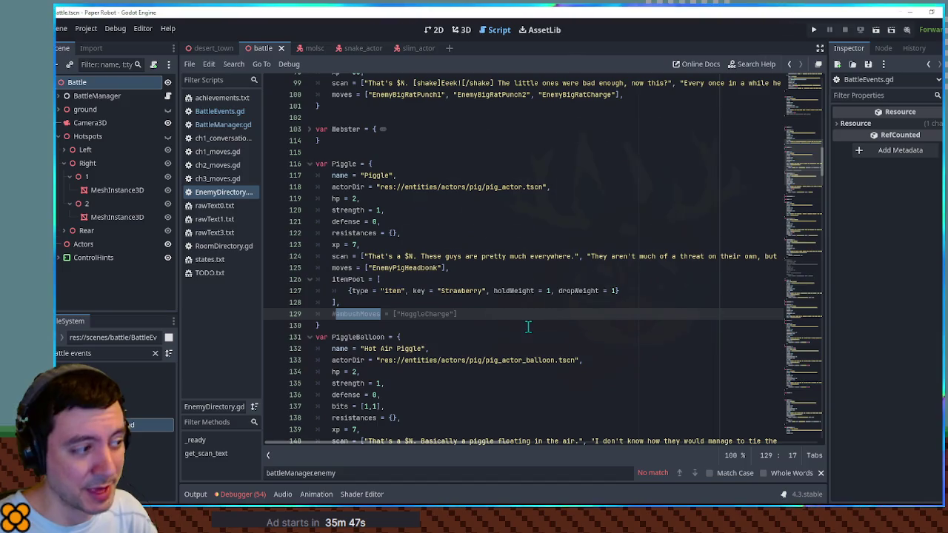